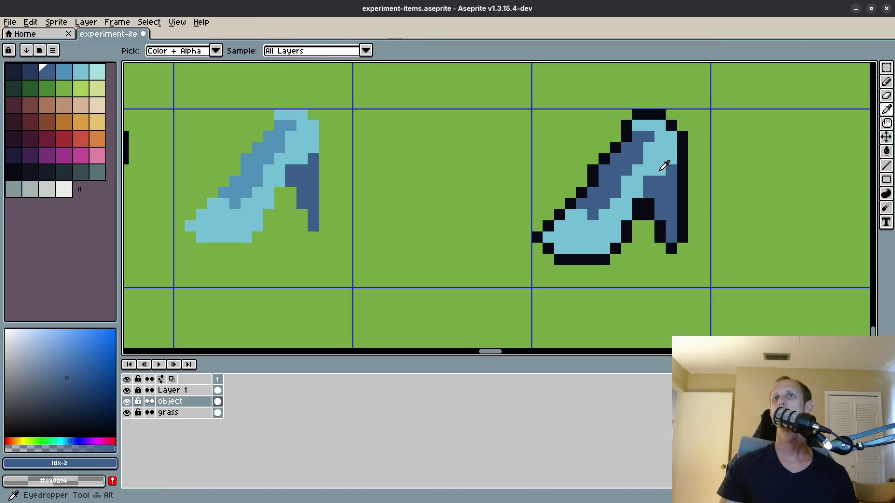
Recolour two outline pixels near the toe with the shoe's blue.
click(661, 156)
click(623, 199)
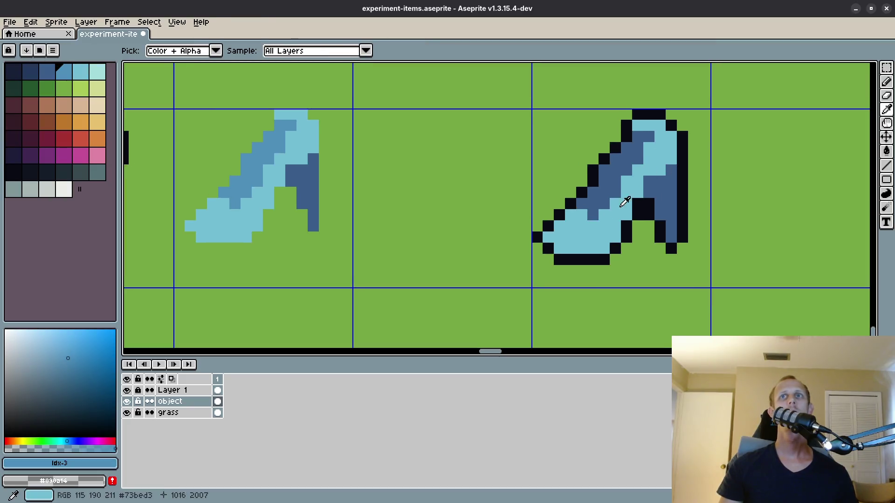
click(551, 242)
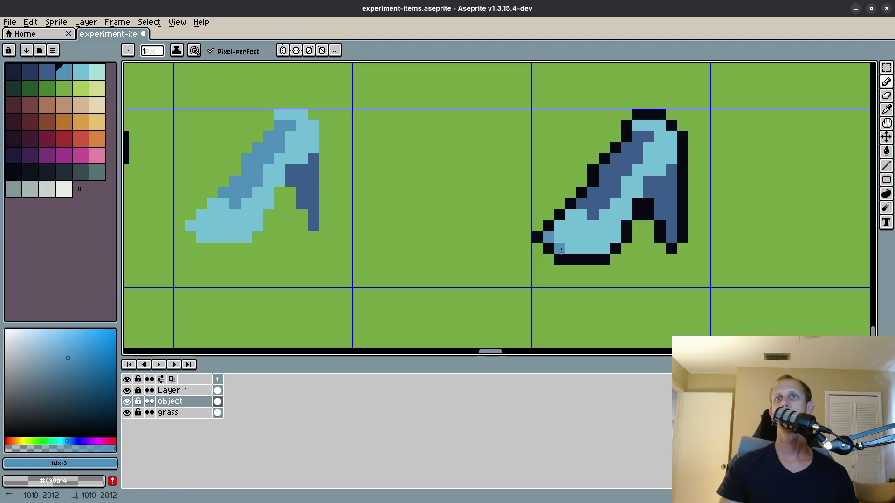
scroll(693, 230, down, 4)
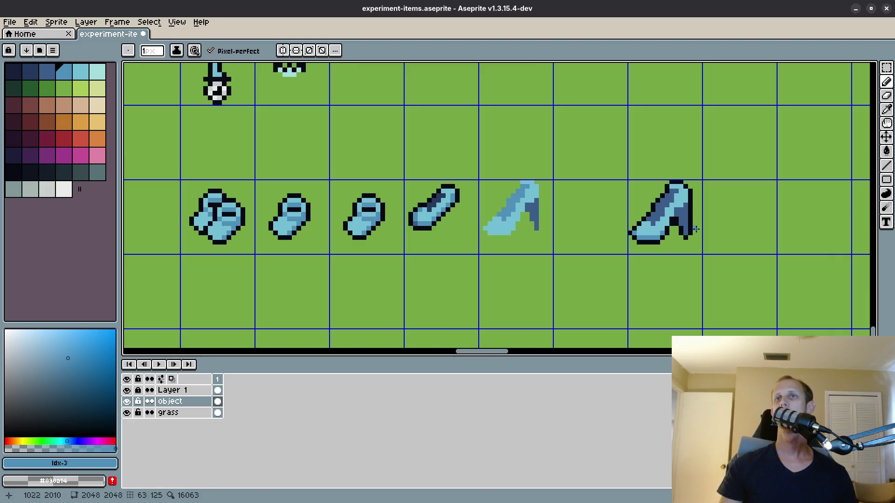
scroll(696, 229, up, 4)
Smooth the upper-left diagonal edge, erasing stray pixels at the corner, edge and tip.
alt+click(653, 199)
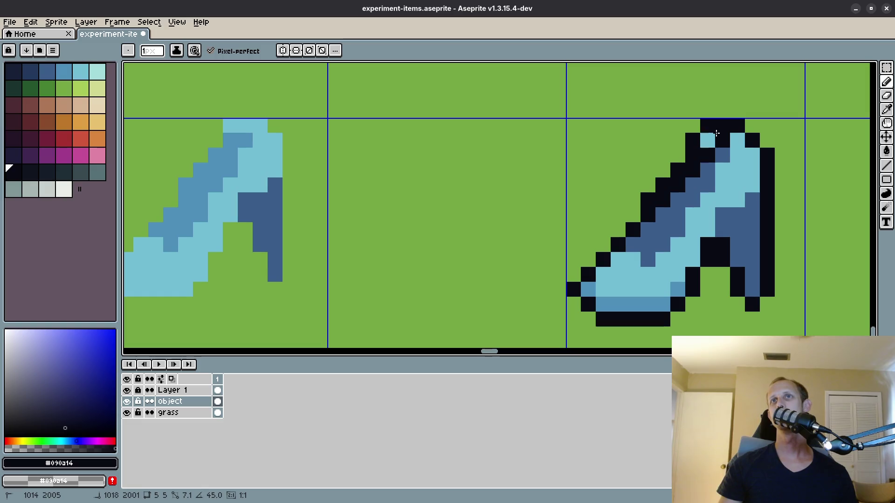
drag(708, 126, 708, 140)
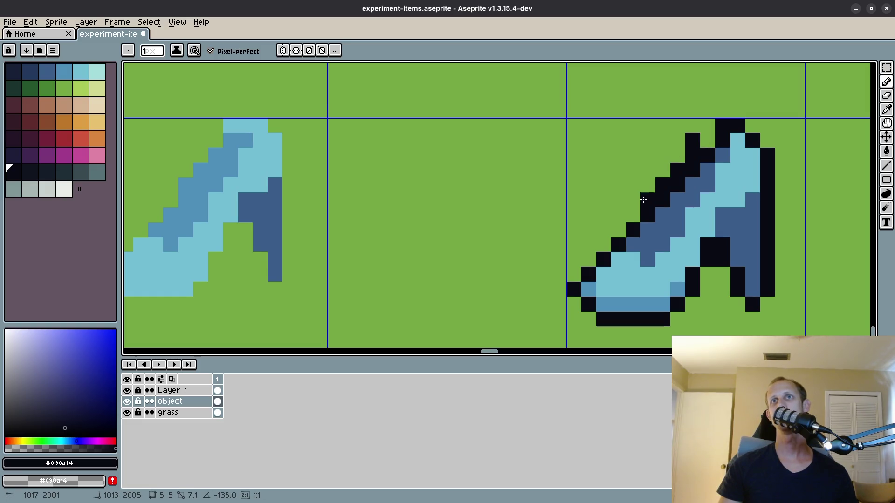
drag(644, 200, 687, 139)
click(723, 125)
scroll(781, 176, down, 4)
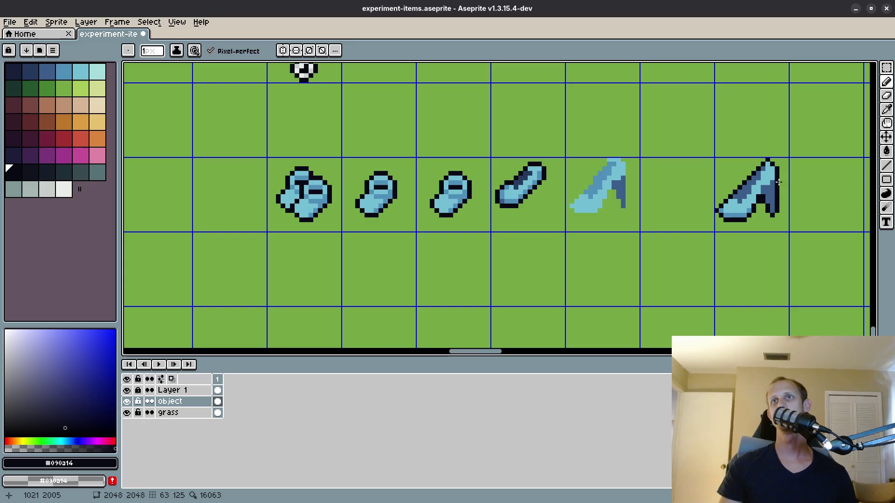
scroll(756, 219, up, 4)
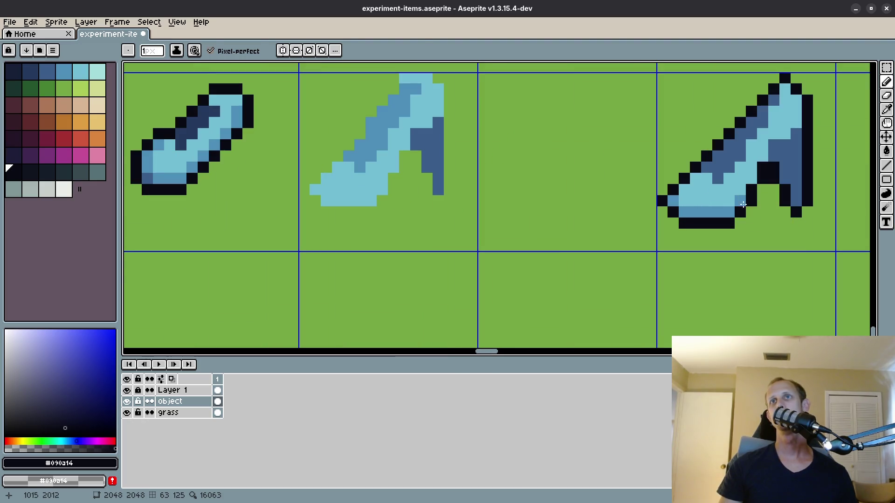
Marquee-select a small sole block, shift it left and commit the move.
key(m)
mouse_move(721, 191)
mouse_down()
mouse_move(761, 232)
mouse_move(745, 205)
mouse_up()
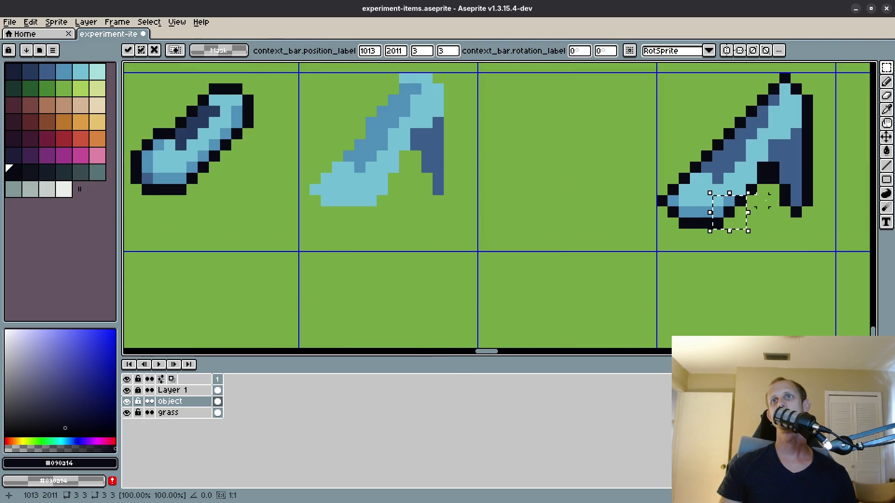
key(Return)
scroll(793, 219, down, 3)
scroll(797, 208, up, 4)
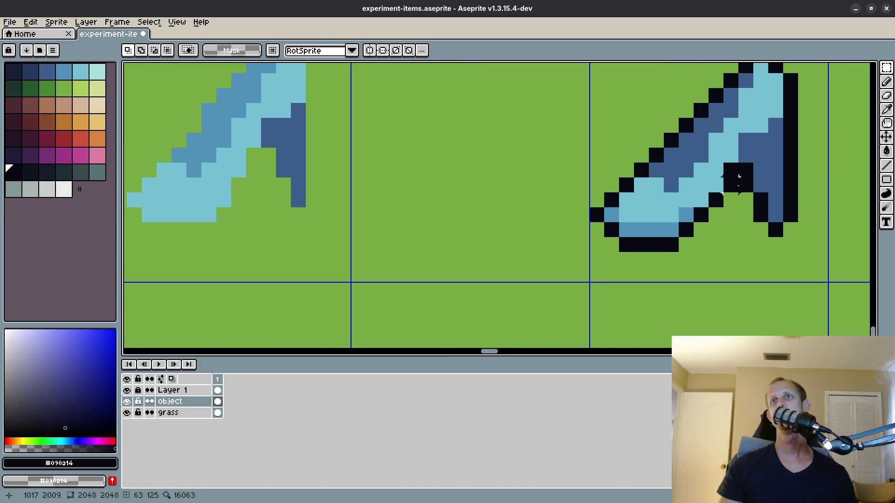
Paint dark pixels down the heel's inner edge, then sample the light blue #73bcd3.
key(b)
mouse_move(760, 177)
mouse_down()
mouse_move(759, 155)
mouse_move(750, 166)
mouse_up()
scroll(776, 203, down, 4)
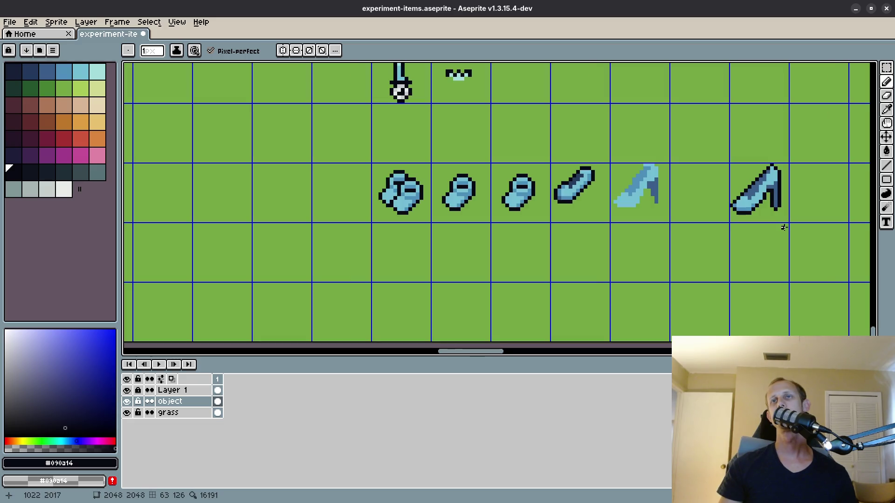
scroll(775, 202, up, 4)
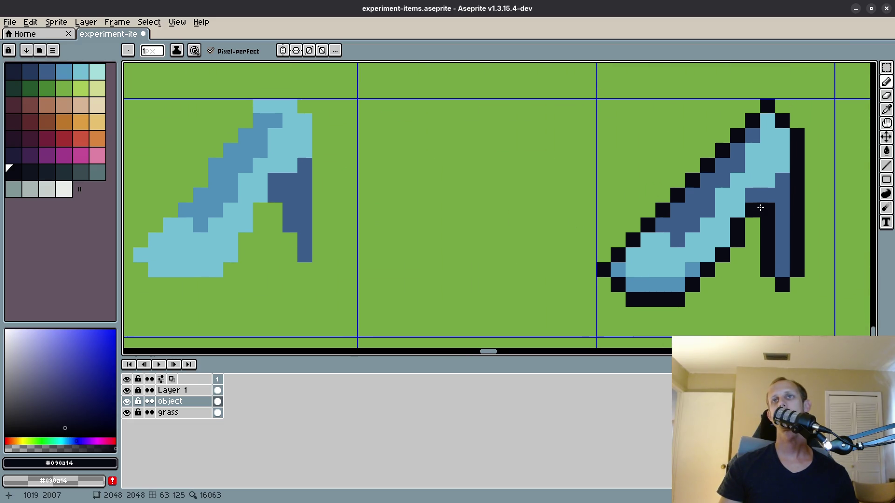
alt+click(759, 189)
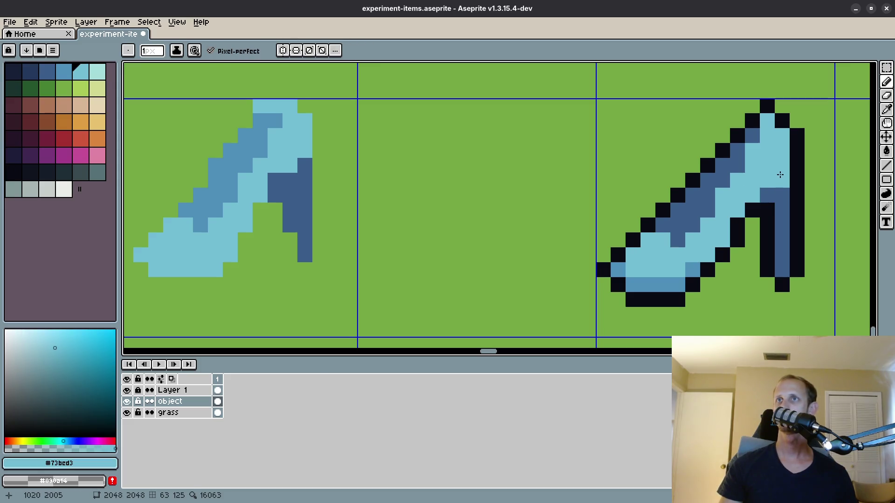
scroll(792, 236, down, 3)
scroll(791, 236, down, 2)
scroll(740, 231, up, 5)
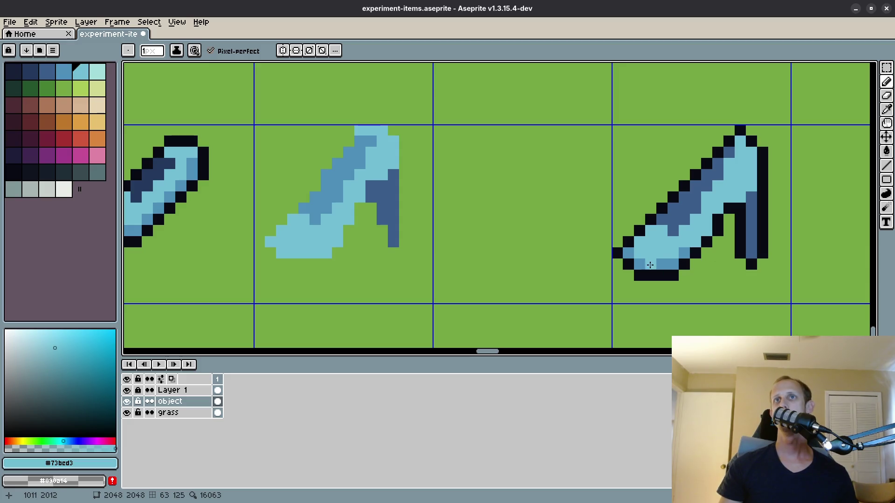
scroll(641, 265, up, 2)
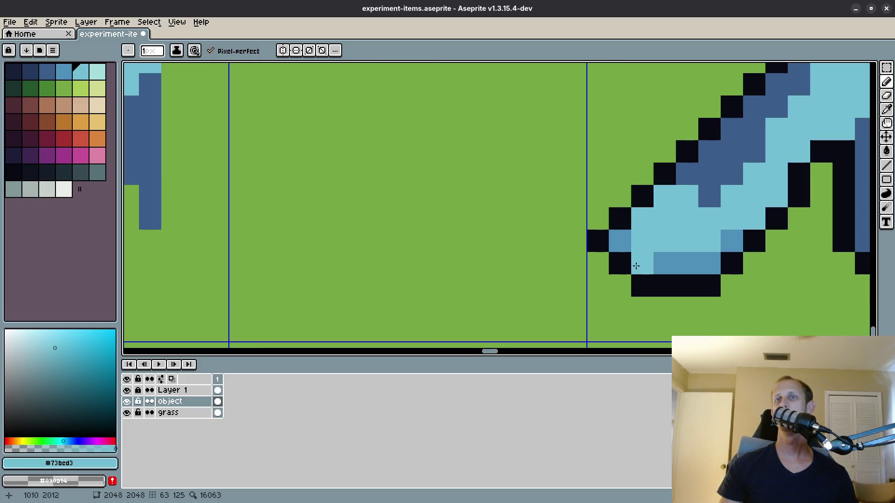
scroll(641, 264, down, 2)
Nudge the selected sole rows up one pixel and commit.
mouse_move(641, 265)
mouse_down()
mouse_move(614, 261)
mouse_move(672, 276)
mouse_up()
key(s)
key(Up)
key(Return)
scroll(722, 261, down, 3)
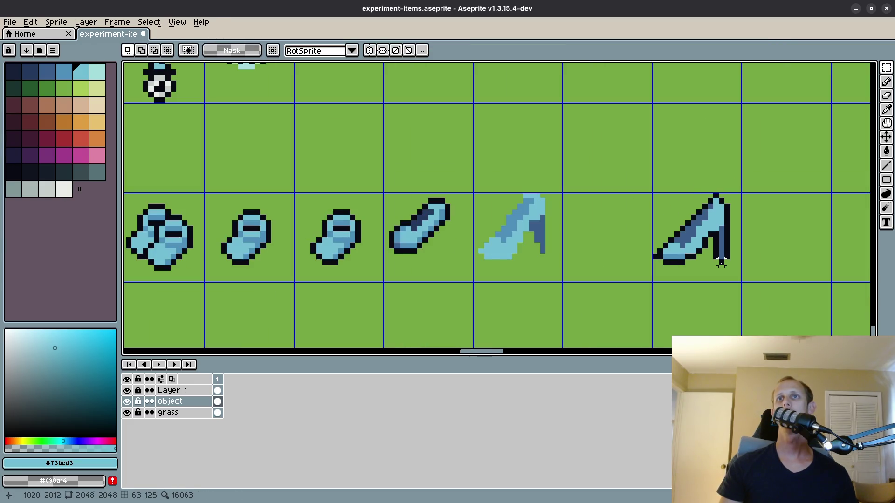
Select the sole rows, nudge them down one pixel, enlarge the selection and deselect.
drag(654, 256, 698, 274)
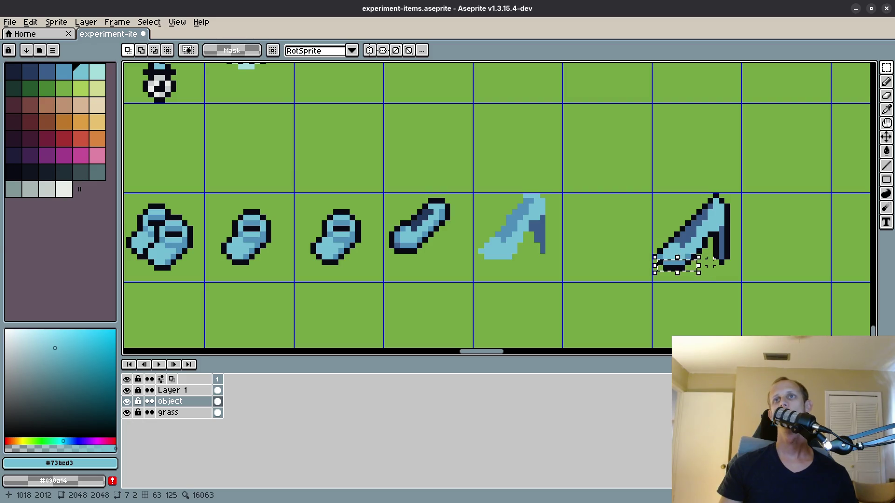
key(Down)
scroll(717, 250, up, 2)
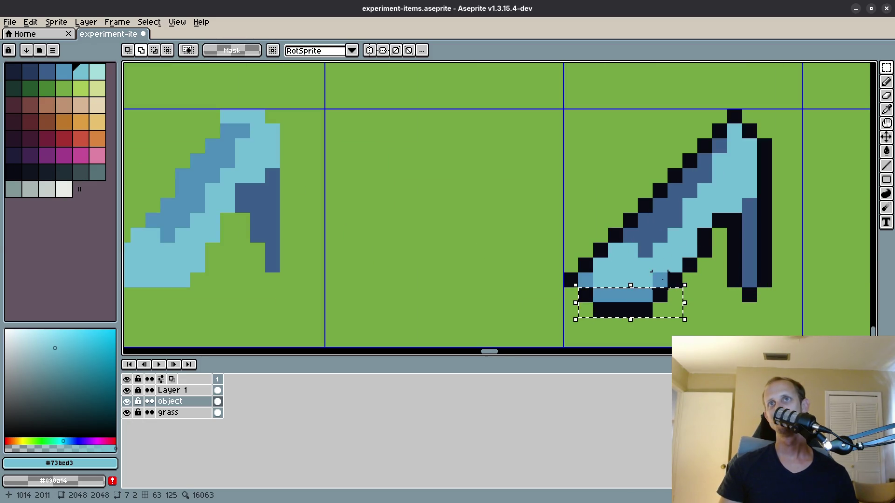
mouse_move(685, 290)
mouse_down()
mouse_move(691, 241)
mouse_move(687, 256)
mouse_up()
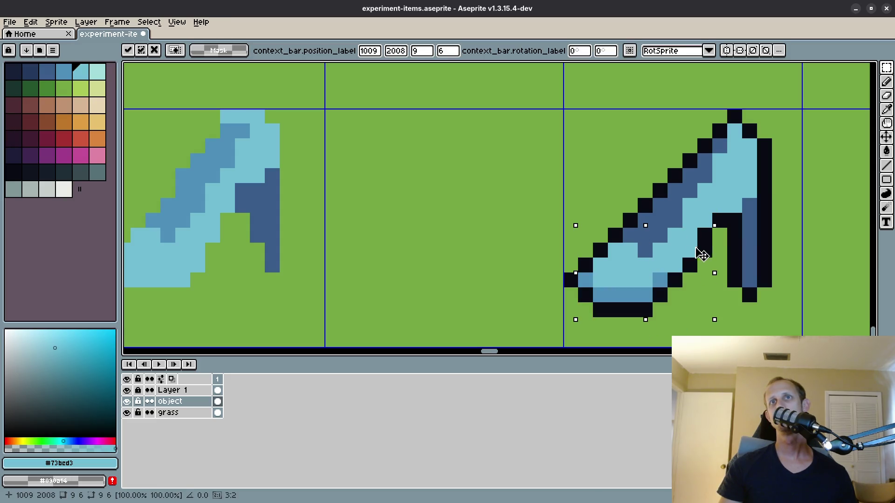
key(ctrl+d)
scroll(754, 251, down, 5)
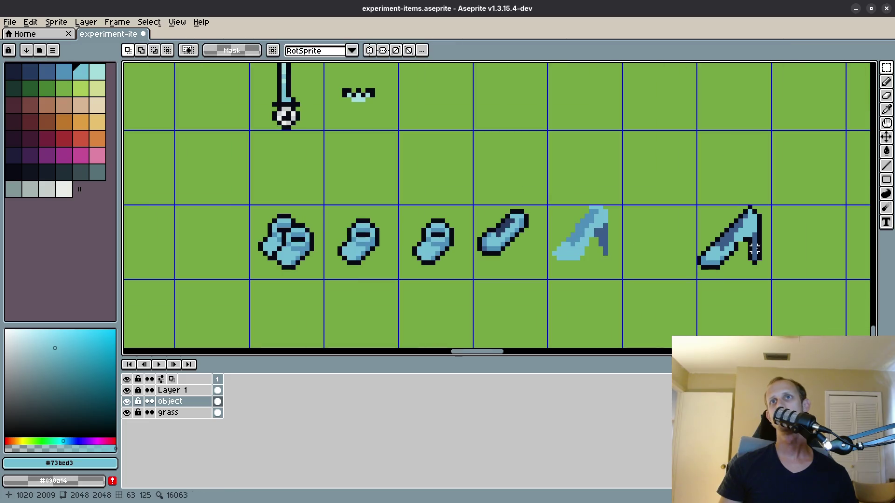
scroll(754, 250, up, 4)
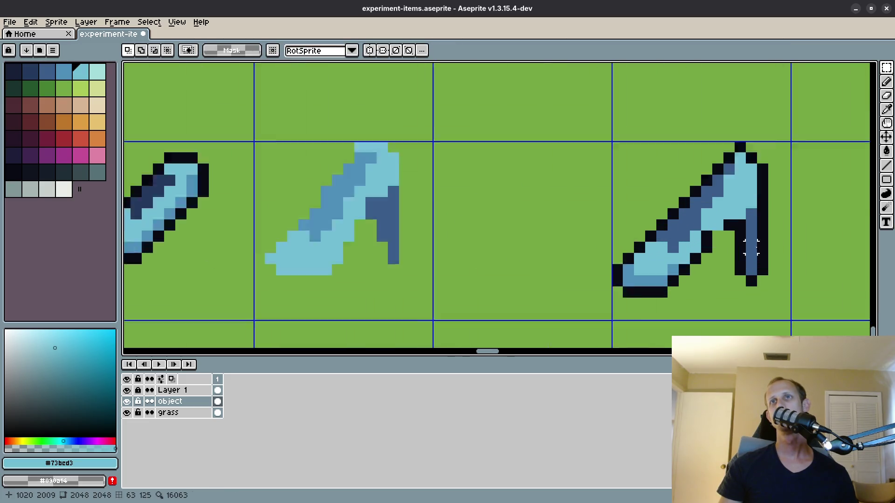
Sample the dark #090a14 outline colour, then undo recent edits to restore the sole pixels.
key(i)
click(663, 217)
key(b)
scroll(736, 235, down, 2)
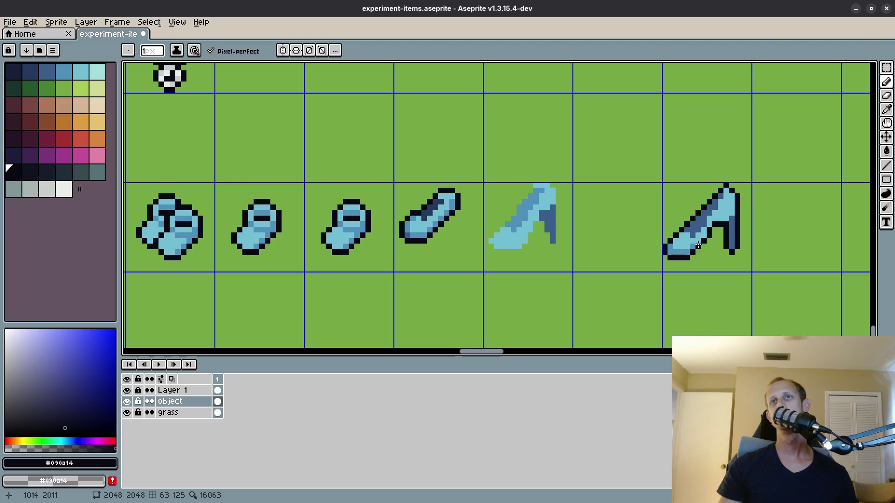
scroll(705, 241, up, 2)
key(v)
key(ctrl+z)
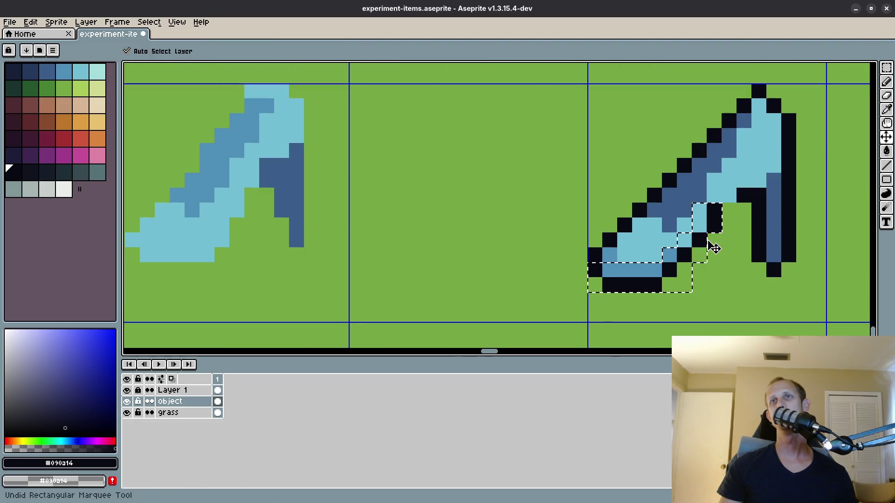
key(ctrl+z)
Select the right shoe's grid cell and undo the last pencil stroke.
key(m)
scroll(713, 248, down, 3)
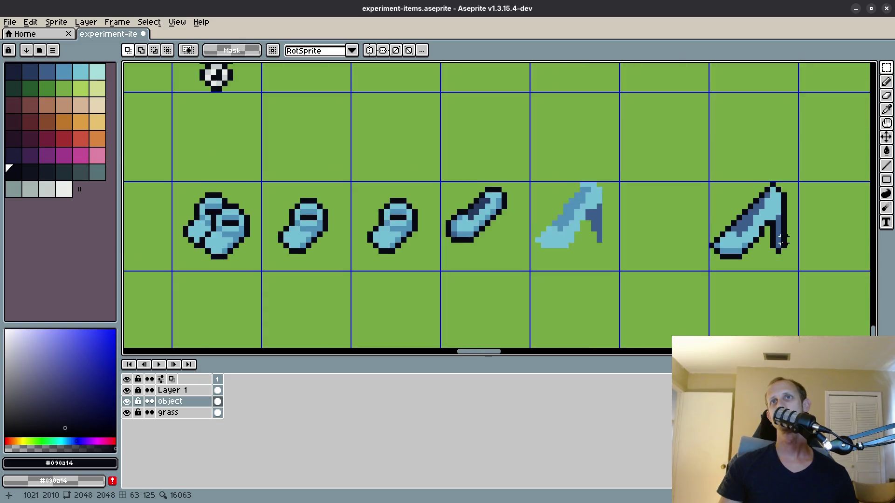
double_click(633, 224)
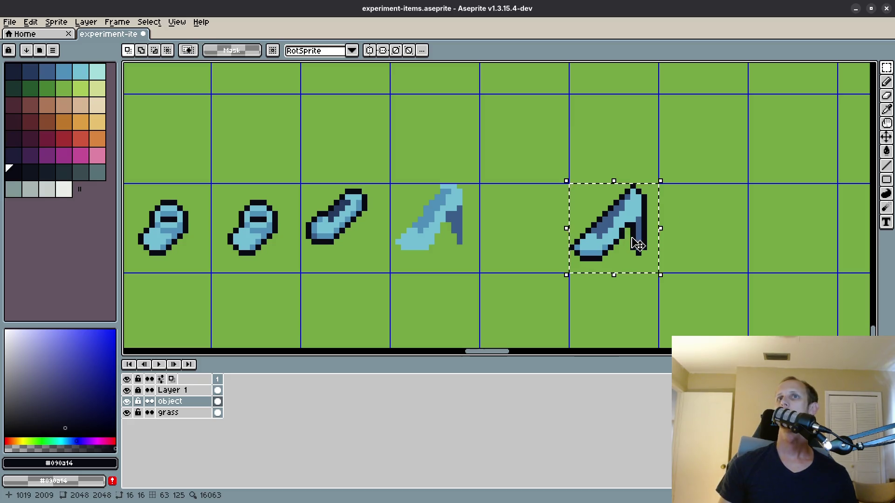
scroll(580, 214, up, 5)
key(b)
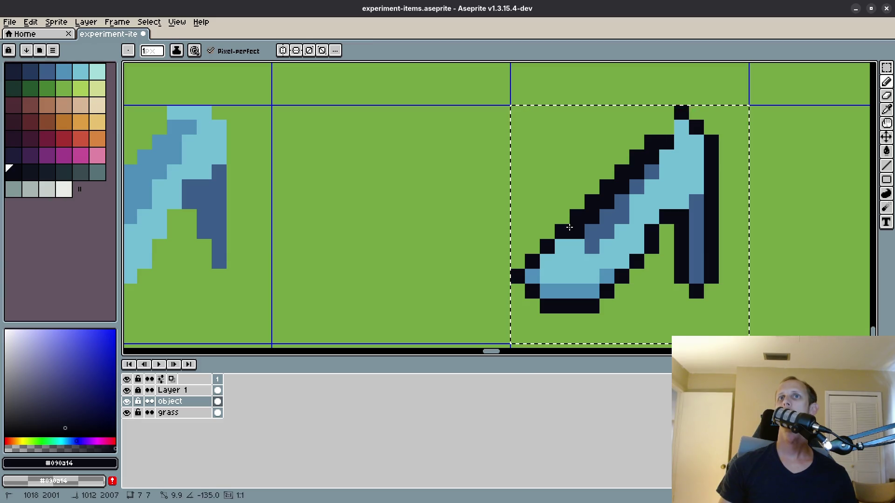
scroll(570, 226, down, 4)
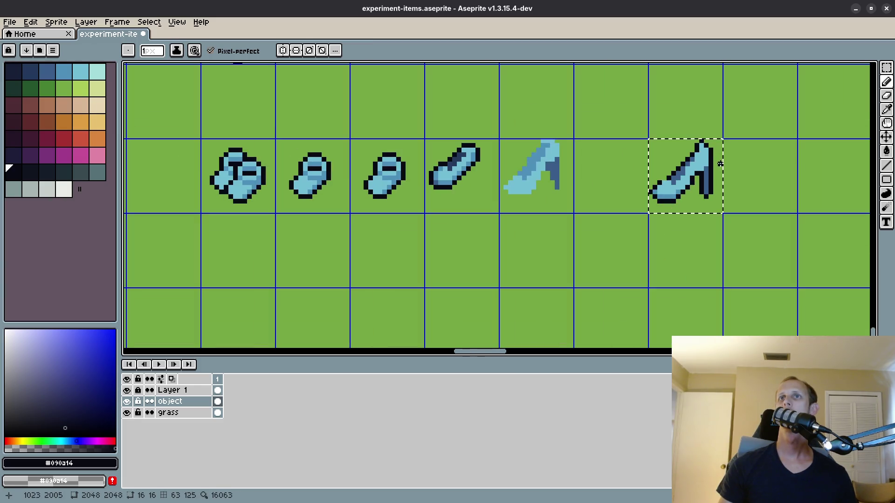
scroll(668, 177, up, 3)
scroll(659, 180, down, 4)
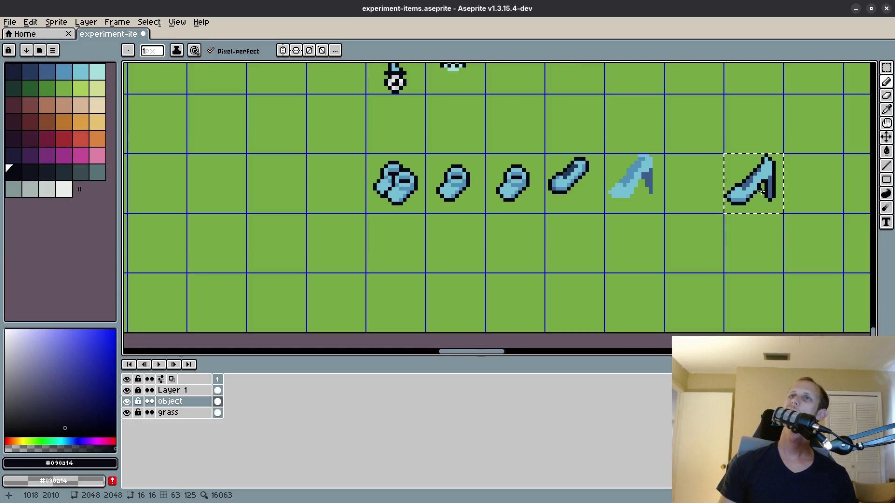
scroll(762, 191, up, 3)
key(ctrl+z)
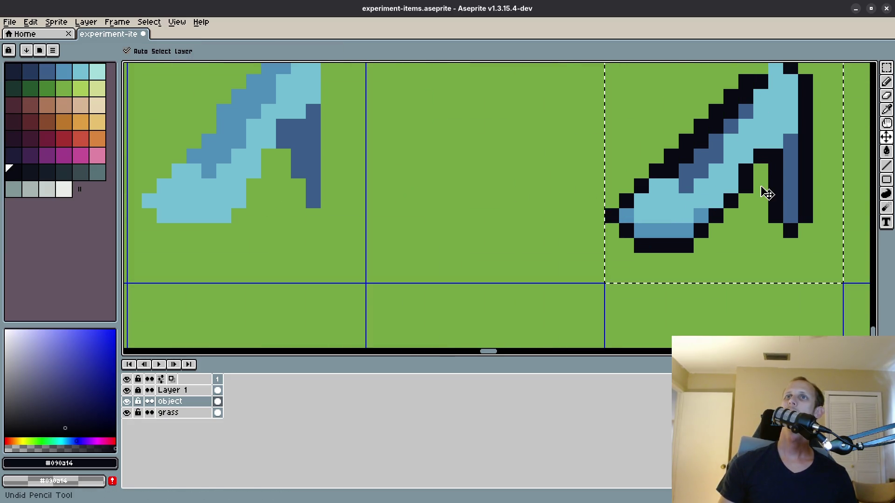
Undo the stray outline pixels and paint a dark-blue shading band along the upper.
key(ctrl+z)
alt+click(707, 153)
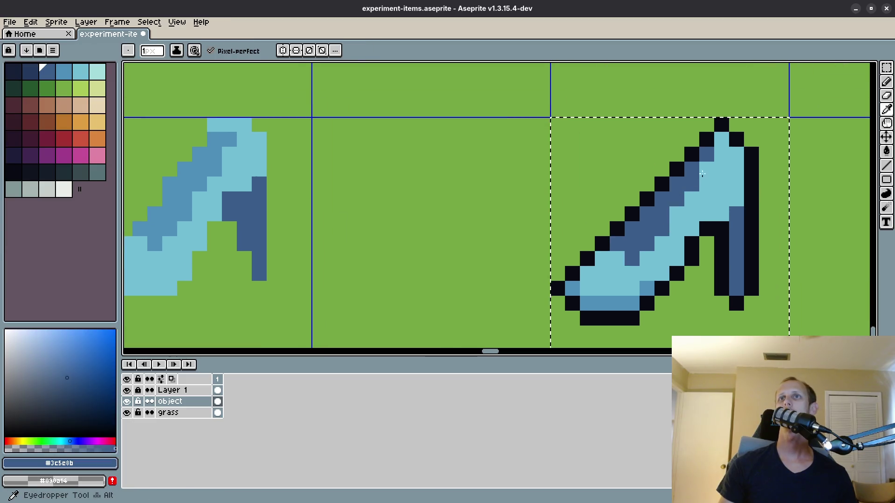
drag(721, 154, 688, 205)
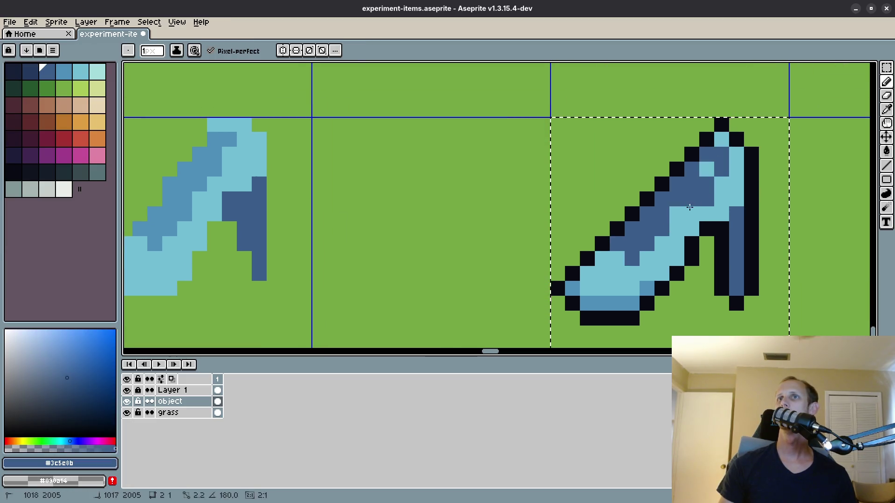
click(706, 169)
scroll(685, 207, down, 4)
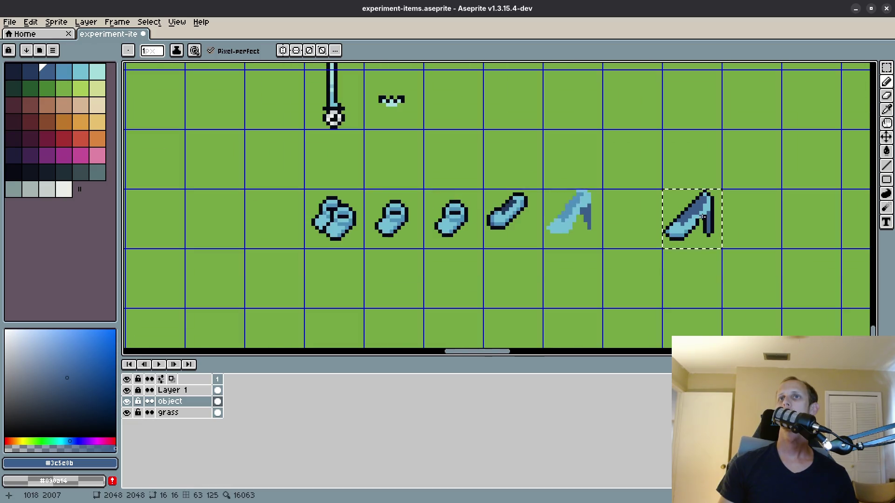
scroll(676, 215, up, 4)
click(682, 216)
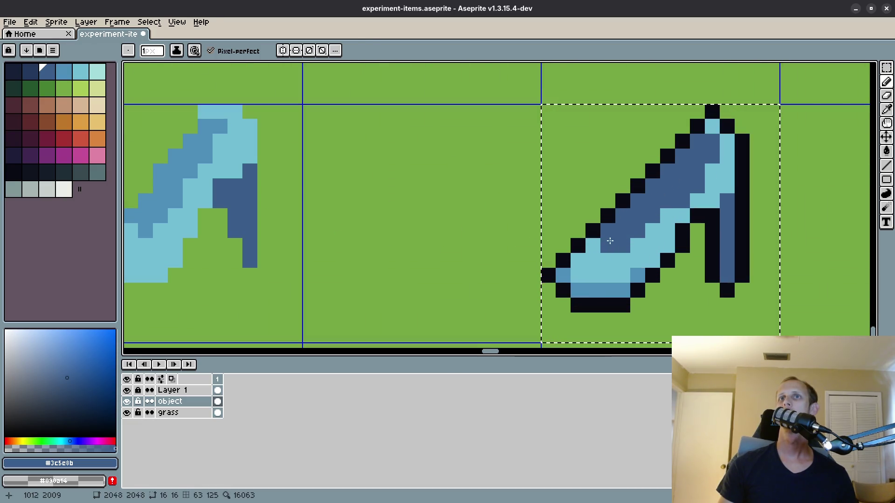
Repaint the left-side shading pixels light blue and darken one pixel back to dark blue.
alt+click(666, 215)
drag(637, 231, 618, 219)
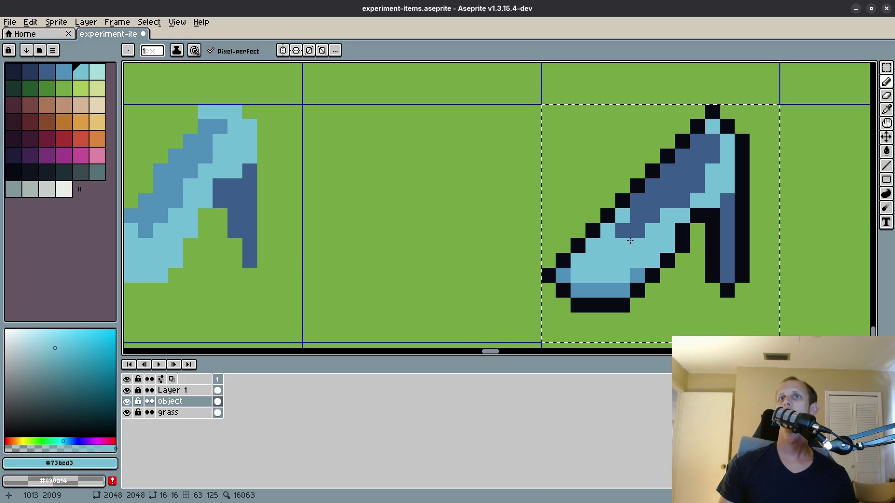
alt+click(639, 238)
click(652, 231)
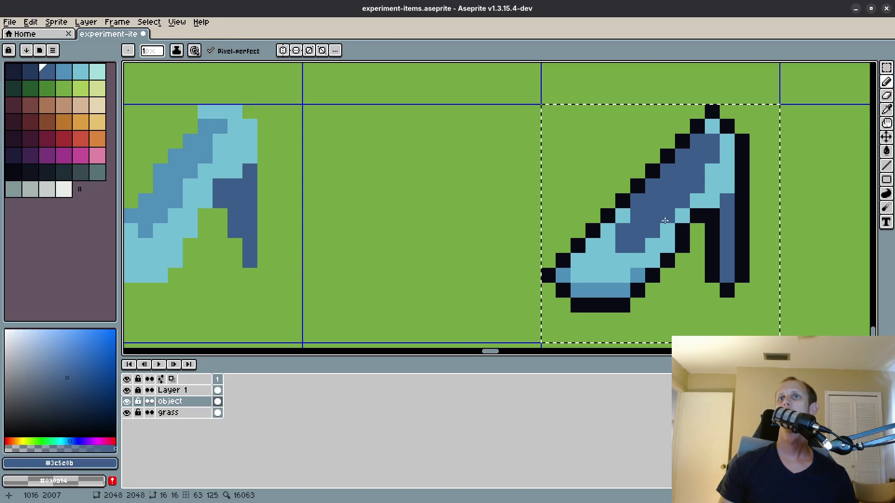
scroll(653, 231, down, 4)
scroll(712, 218, up, 3)
scroll(711, 218, up, 2)
Repaint a short column of dark-blue pixels on the right in light blue.
alt+click(692, 242)
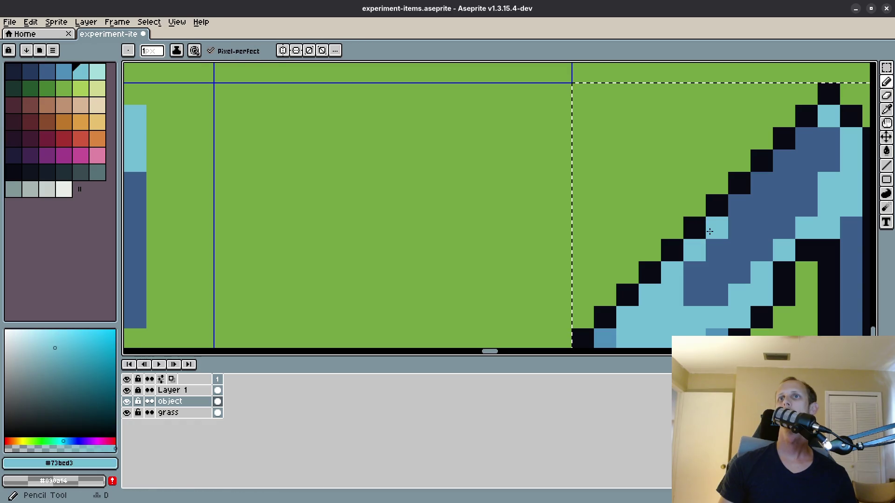
mouse_move(738, 205)
mouse_down()
mouse_move(797, 165)
mouse_move(686, 270)
mouse_move(739, 219)
mouse_up()
alt+scroll(781, 176, up, 1)
scroll(709, 241, down, 7)
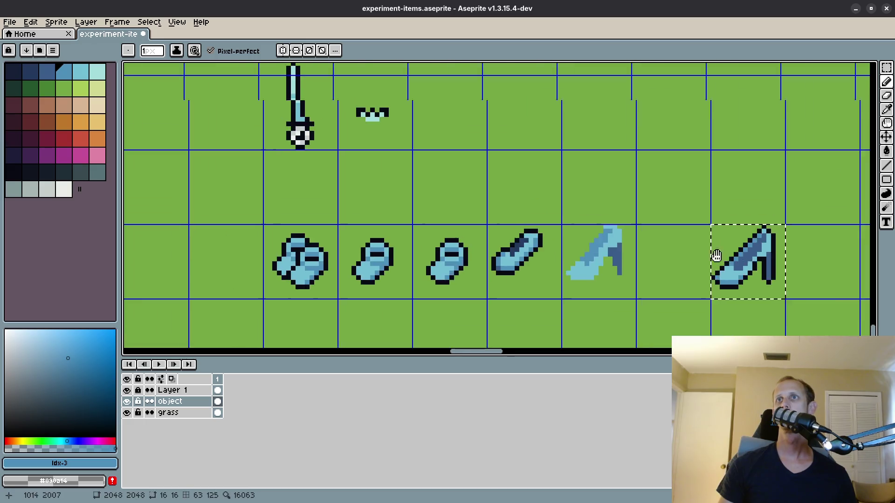
scroll(709, 240, up, 5)
scroll(709, 240, up, 3)
scroll(709, 240, down, 2)
Save the item sheet to experiment-items.aseprite.
key(m)
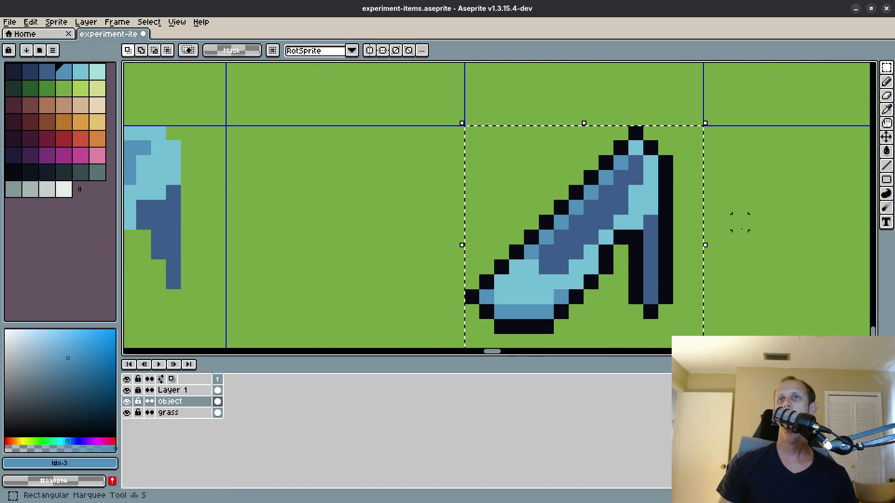
key(ctrl+s)
scroll(655, 238, up, 1)
scroll(512, 198, down, 3)
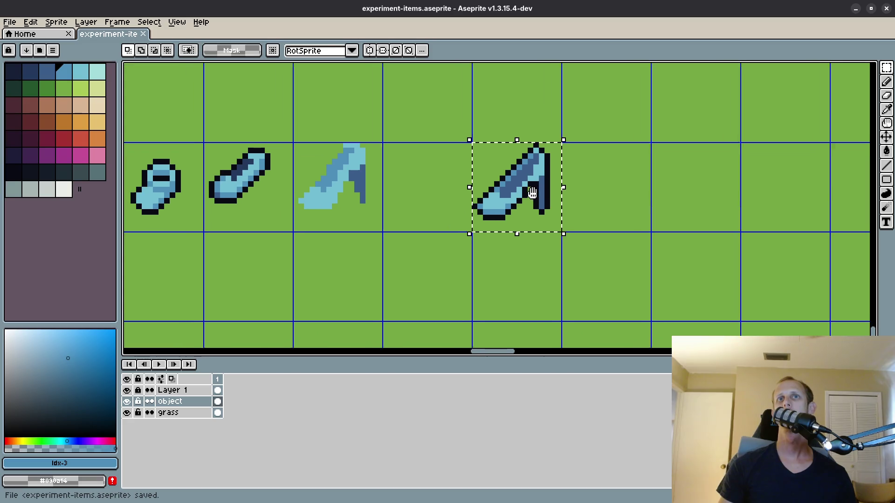
scroll(544, 205, up, 2)
scroll(536, 203, up, 1)
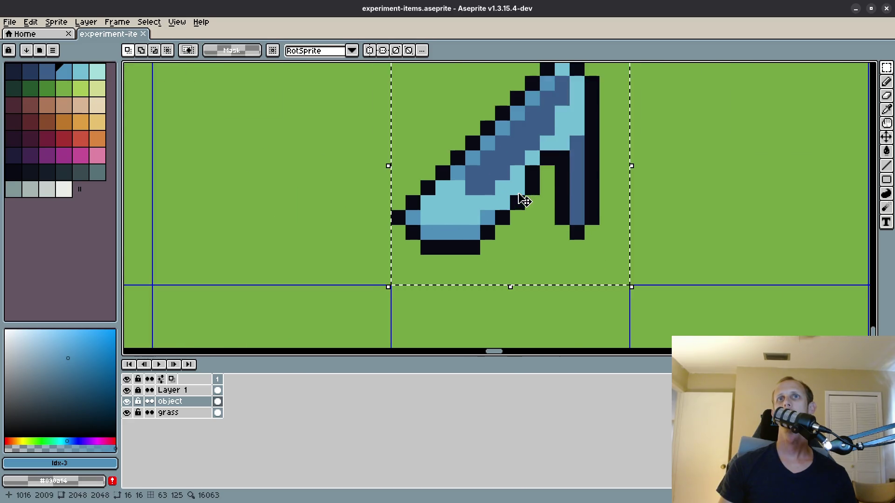
Clear the selection around the shaded shoe.
click(719, 200)
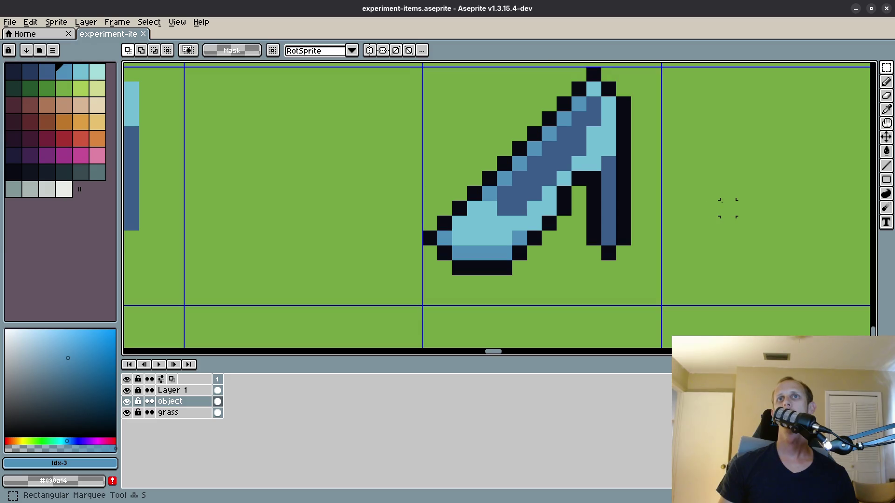
scroll(713, 202, down, 3)
scroll(675, 199, up, 3)
scroll(639, 197, up, 1)
Sample the shoe's light blue and then its dark blue with the Pencil active.
key(i)
click(655, 211)
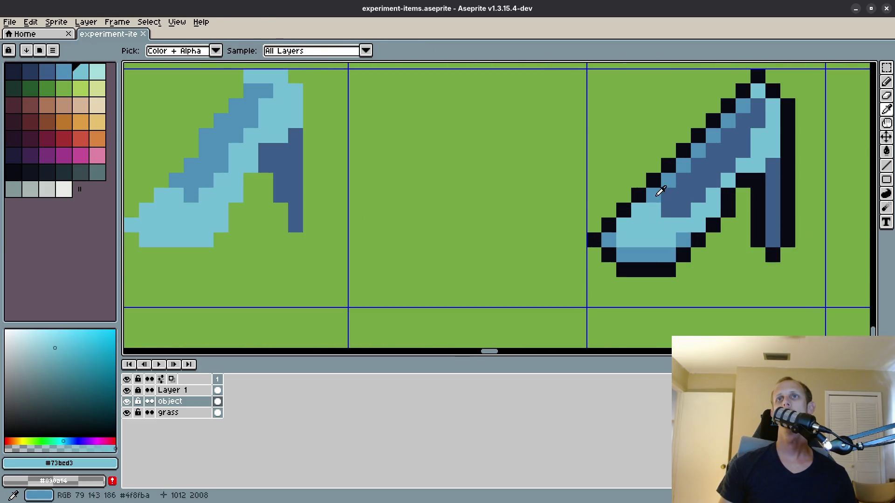
key(b)
scroll(723, 140, down, 3)
scroll(699, 163, up, 1)
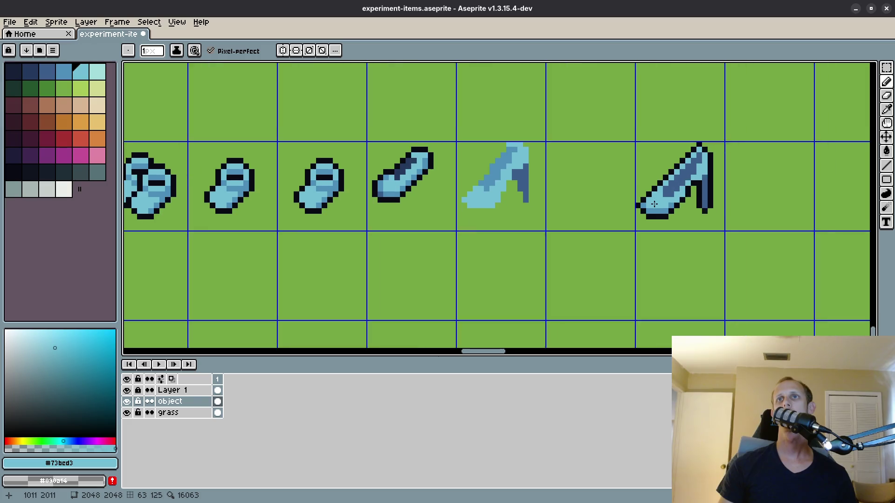
scroll(690, 171, up, 2)
alt+click(682, 177)
scroll(682, 178, down, 3)
Save the item sheet to experiment-items.aseprite.
key(m)
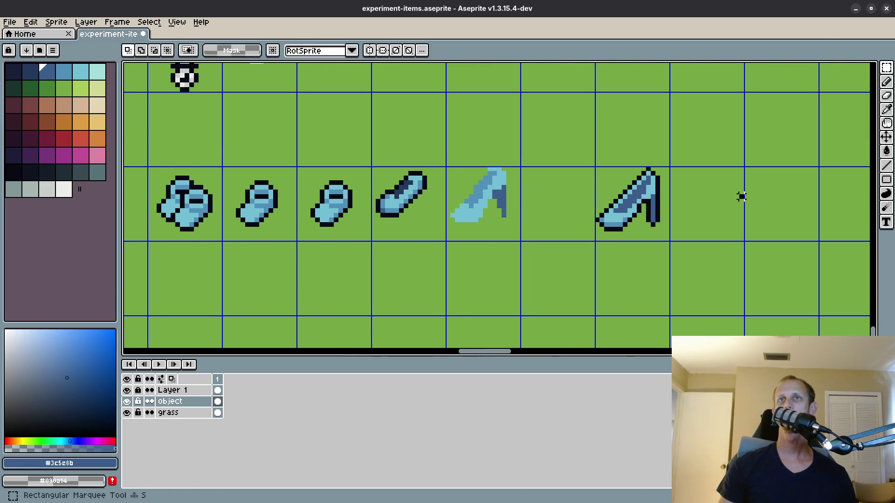
key(ctrl+s)
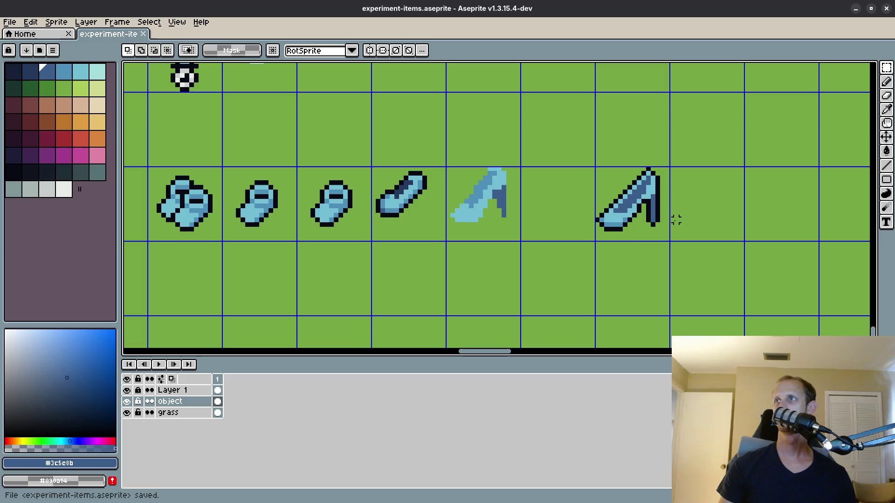
scroll(676, 220, up, 2)
scroll(653, 210, up, 1)
Repaint the medium-blue toe pixels light blue.
key(b)
alt+click(589, 205)
click(585, 235)
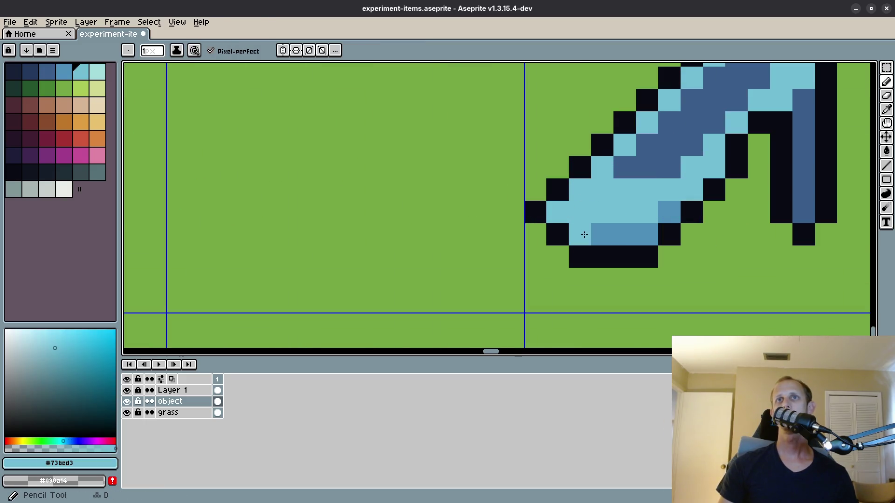
drag(585, 235, 669, 213)
scroll(555, 260, right, 3)
scroll(512, 242, down, 1)
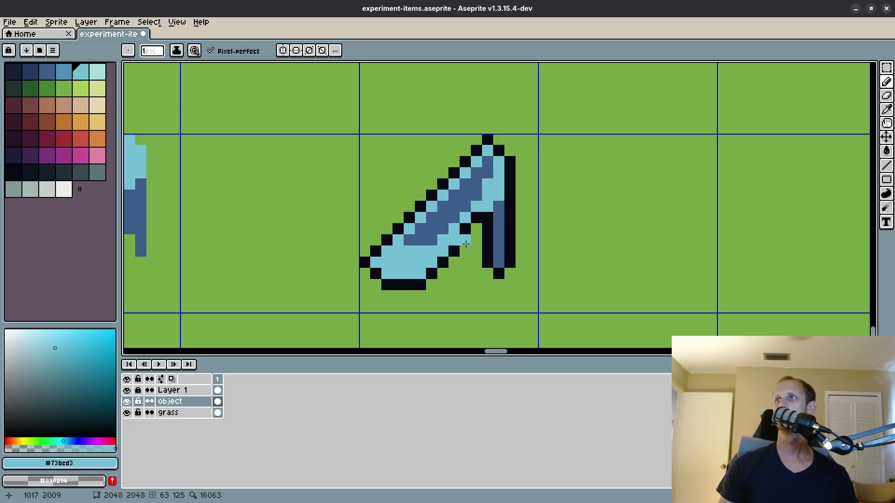
scroll(444, 277, up, 1)
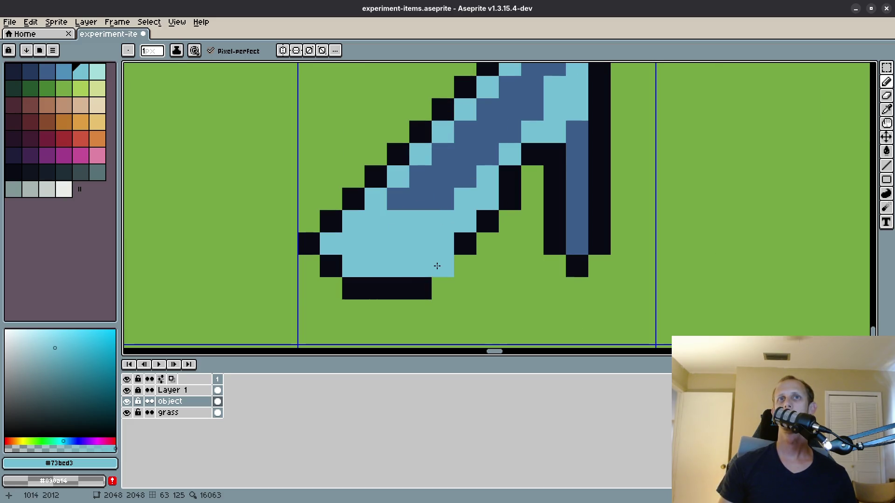
Reshape the sole outline with light-blue and black pixels, and darken a middle shoe pixel.
click(443, 266)
click(465, 244)
key(alt)
alt+click(424, 285)
click(465, 267)
click(488, 244)
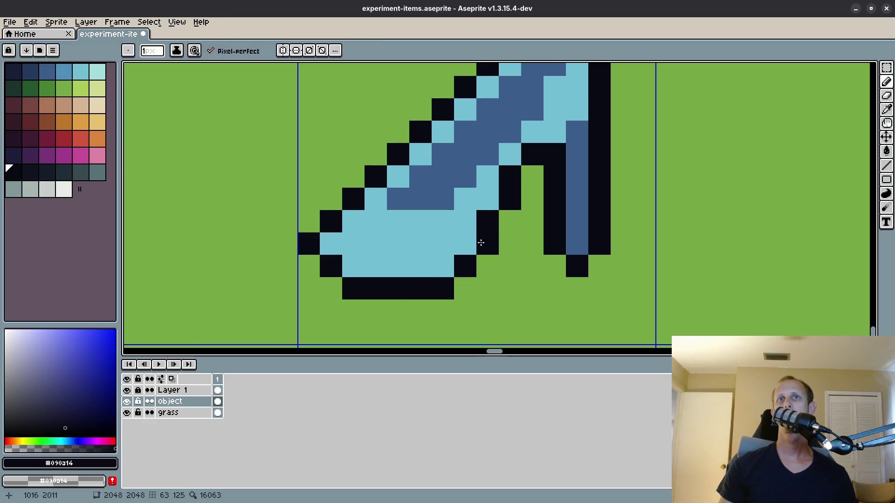
scroll(533, 256, down, 3)
scroll(533, 255, up, 2)
scroll(516, 235, up, 4)
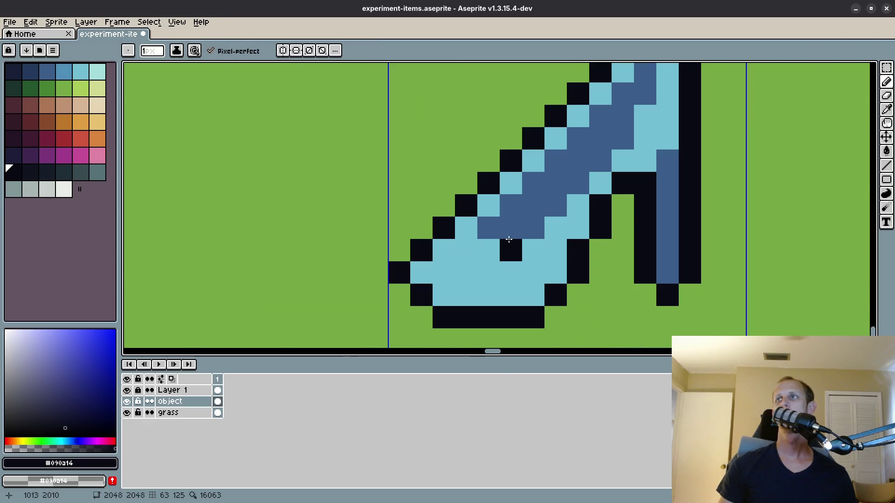
alt+click(493, 231)
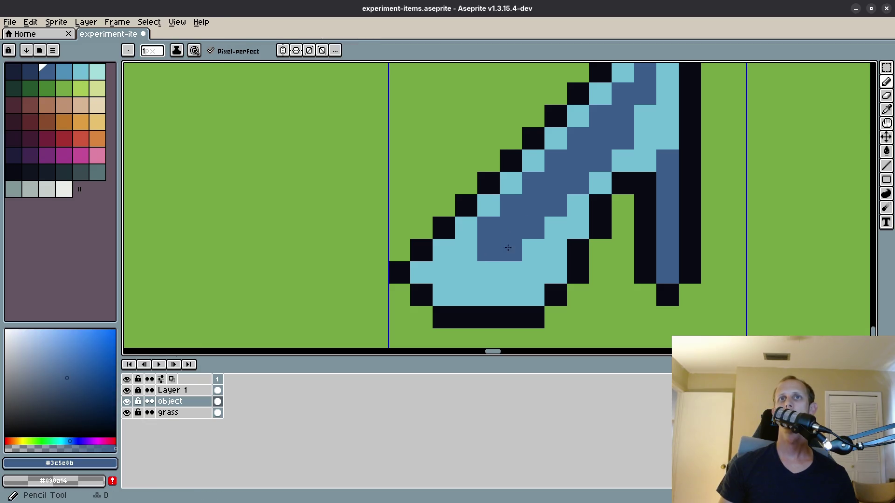
click(511, 250)
scroll(595, 254, down, 4)
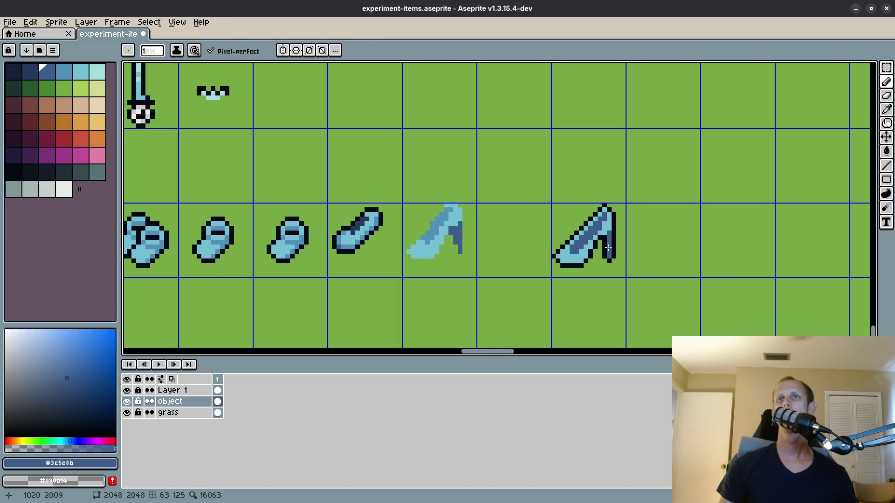
scroll(614, 223, up, 4)
Add light-blue highlights beside and near the heel top, recolour a heel pixel, and save.
alt+click(573, 174)
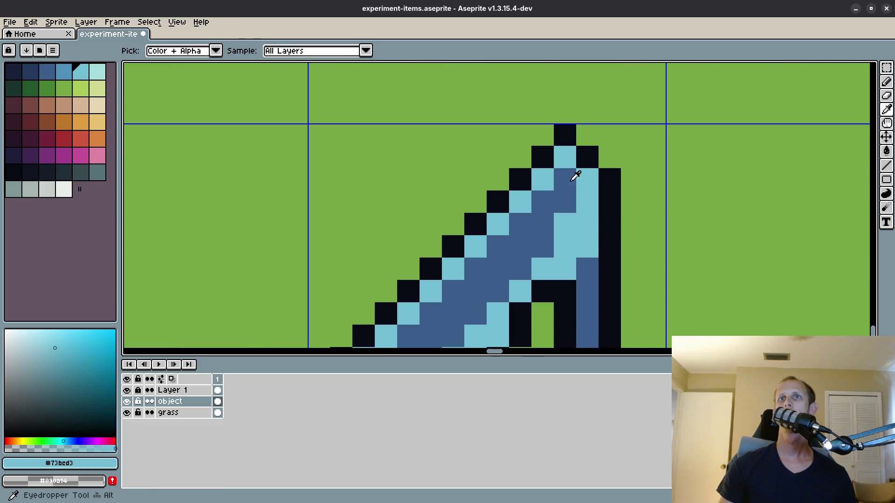
click(627, 283)
scroll(627, 283, down, 4)
scroll(583, 250, up, 4)
click(584, 250)
click(561, 251)
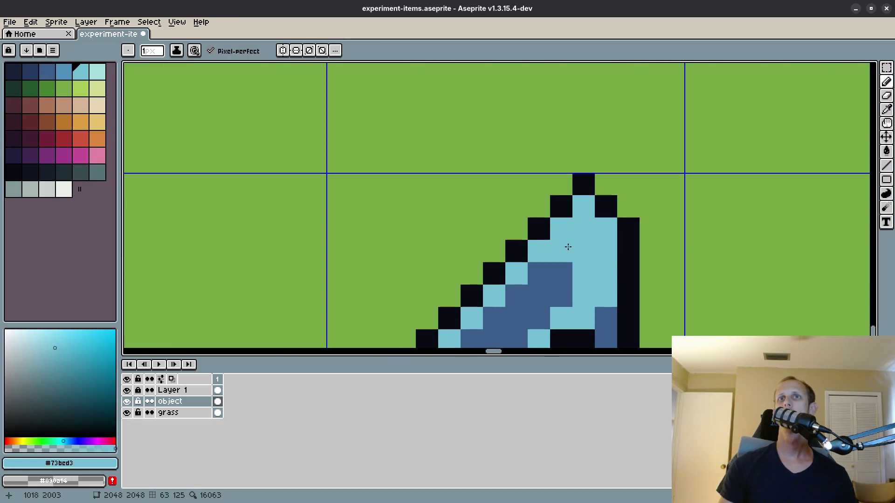
scroll(632, 270, down, 4)
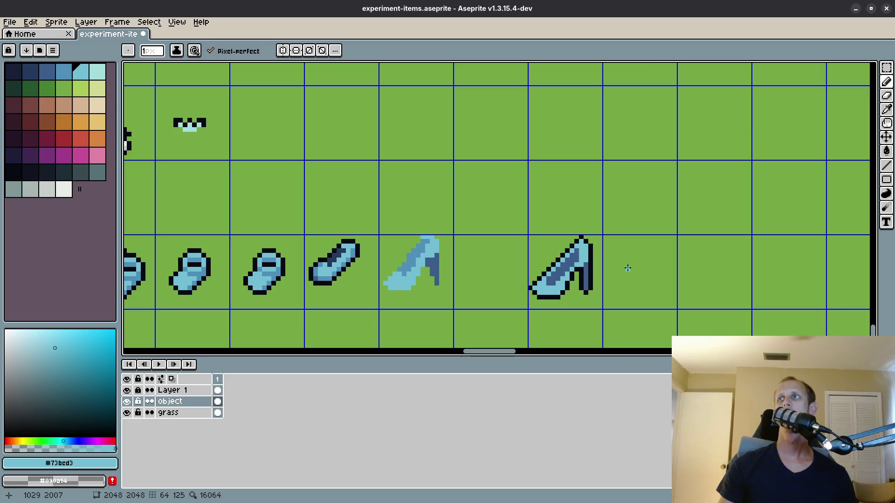
scroll(584, 270, up, 4)
click(577, 262)
scroll(624, 226, down, 4)
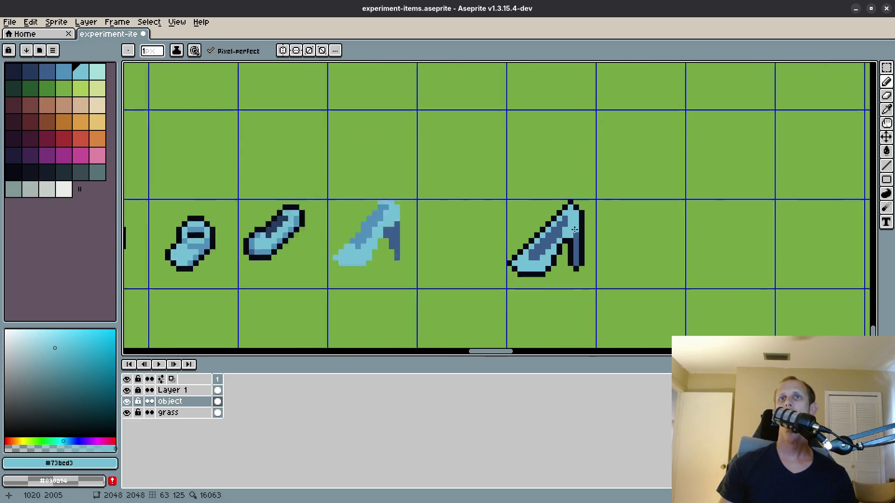
key(m)
key(ctrl+s)
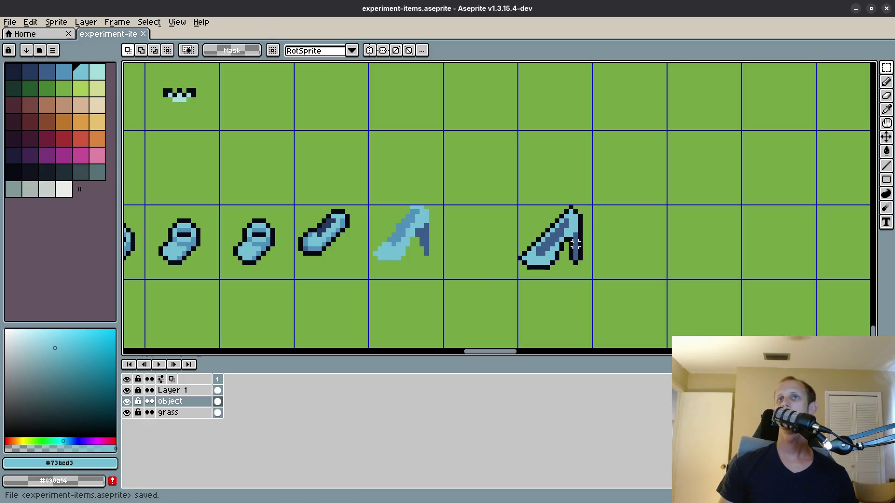
Add a medium-blue shading stroke down the heel of the light-blue shoe.
key(b)
scroll(575, 244, up, 2)
scroll(575, 244, up, 3)
key(9)
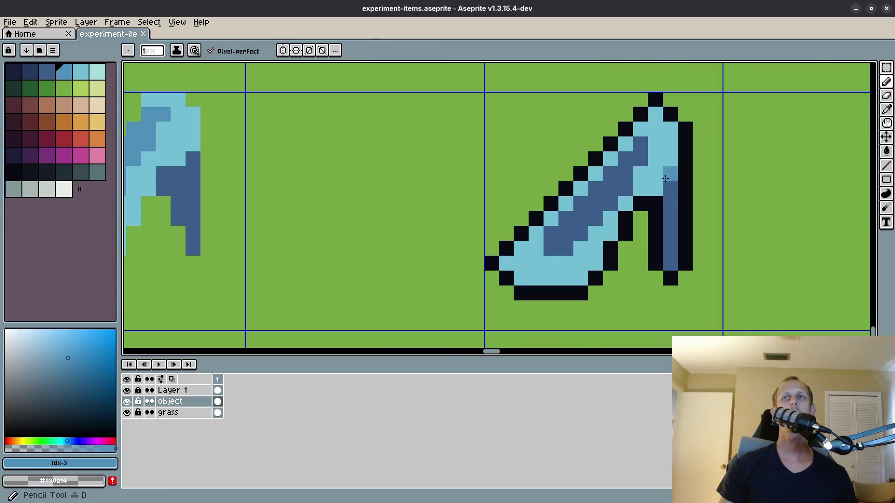
drag(669, 143, 654, 189)
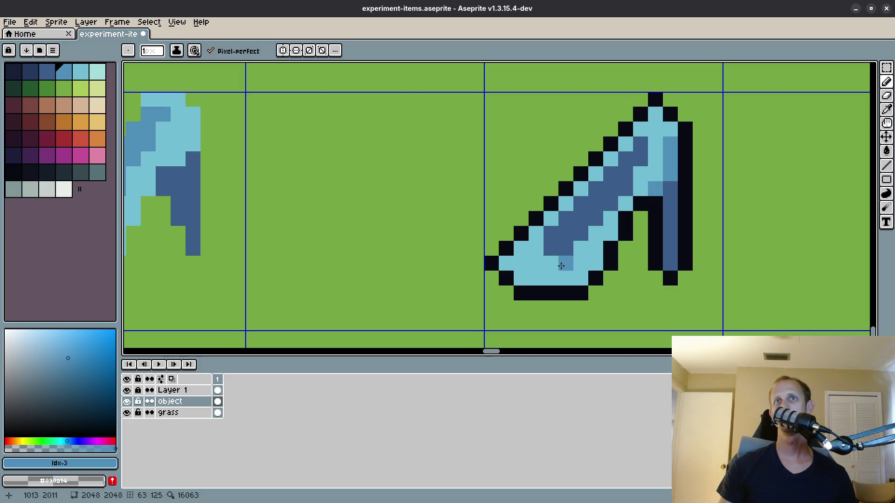
scroll(619, 255, down, 3)
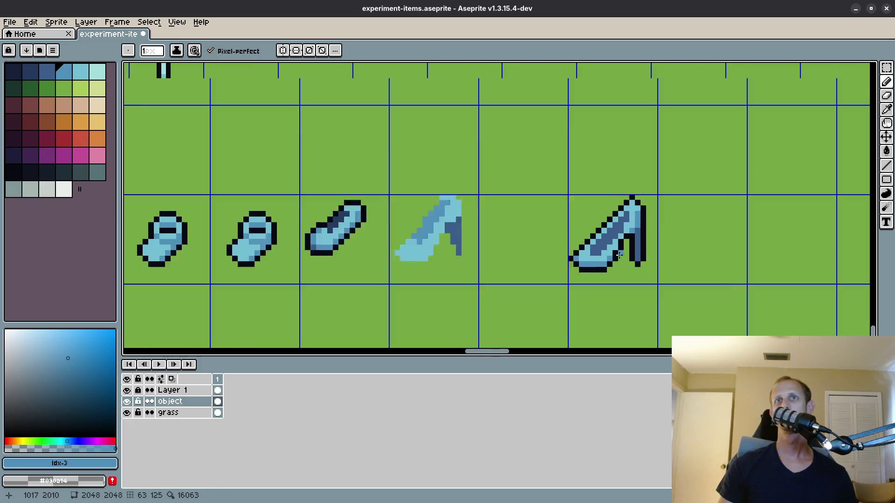
scroll(619, 255, up, 2)
scroll(662, 249, down, 2)
Save the item sheet with the shaded heel.
key(m)
key(ctrl+s)
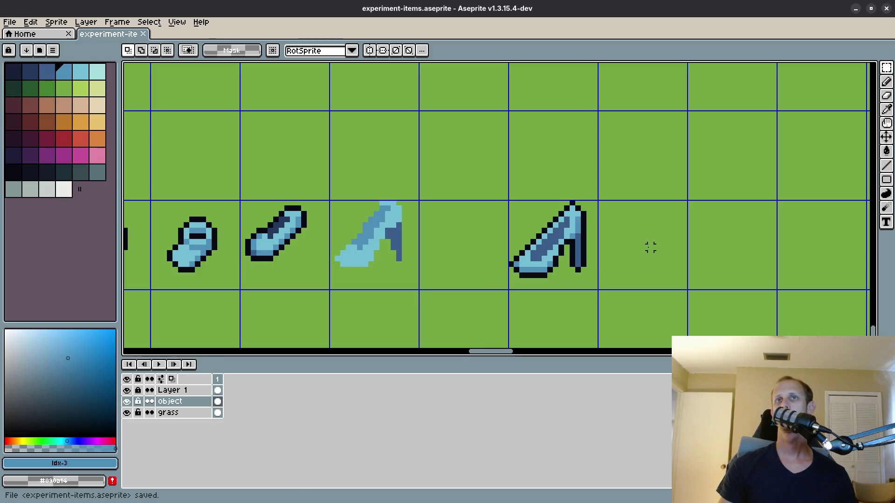
scroll(650, 247, down, 1)
scroll(540, 219, up, 2)
scroll(662, 221, down, 2)
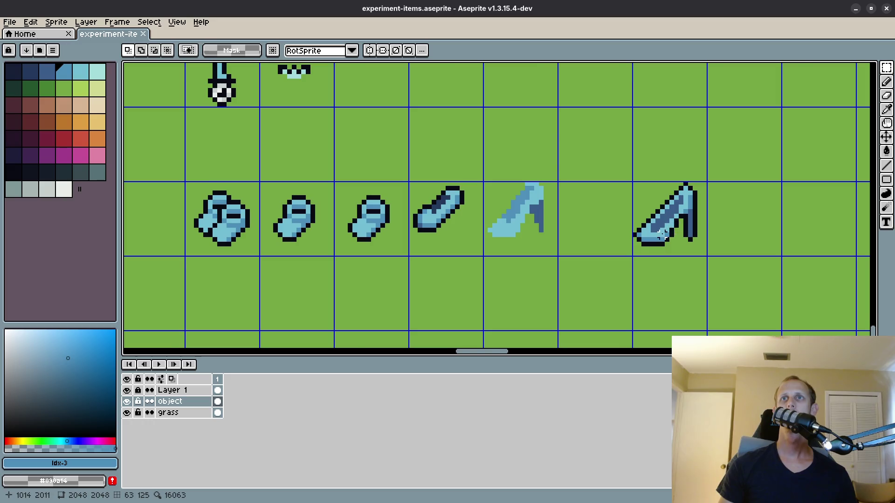
scroll(663, 234, up, 3)
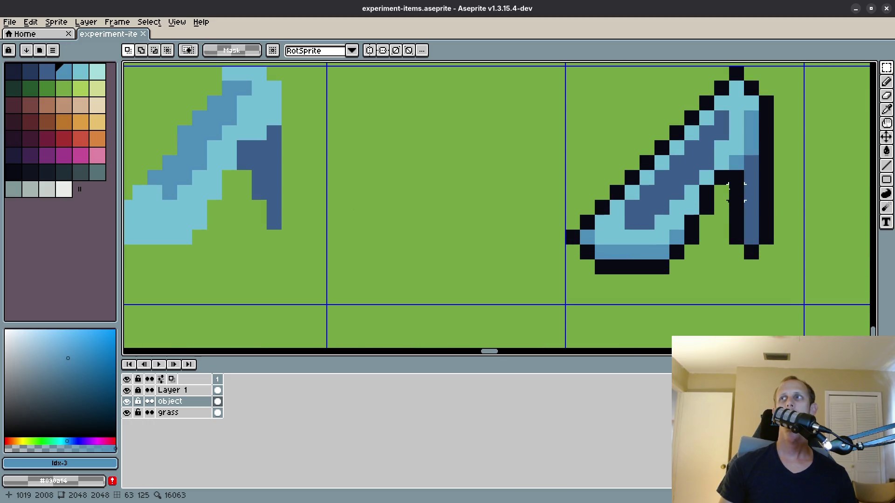
scroll(722, 193, down, 3)
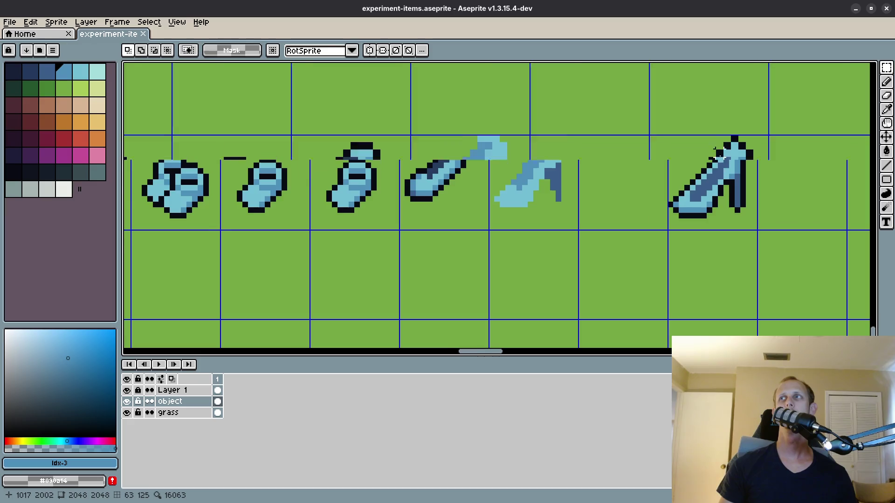
scroll(724, 191, up, 4)
Redraw the shoe's upper diagonal edge in near-black, undoing a misplaced stroke.
key(b)
alt+click(697, 172)
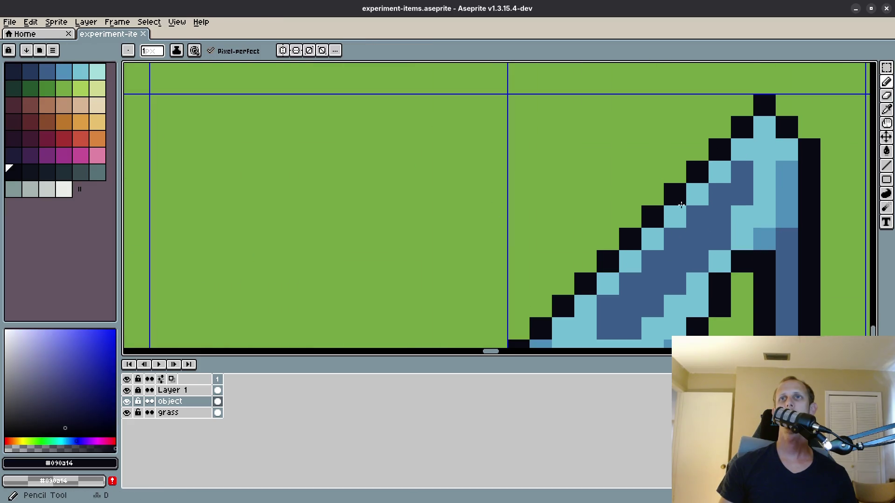
drag(698, 195, 647, 239)
key(ctrl+z)
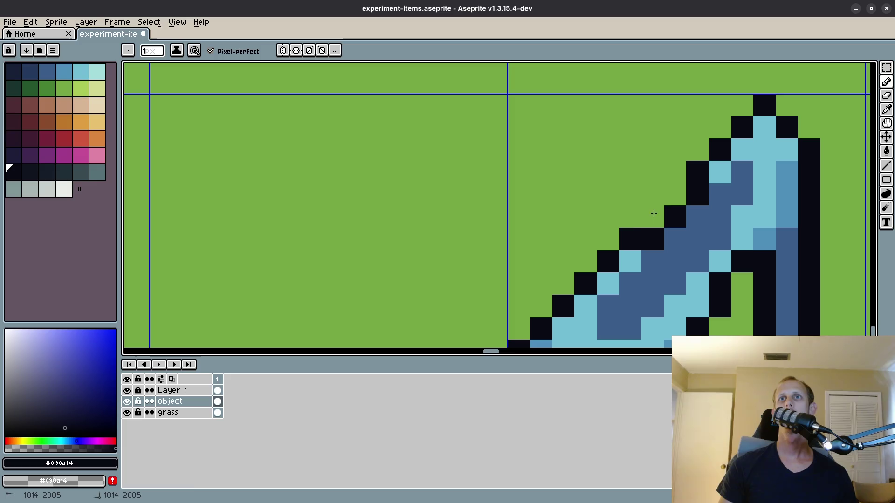
click(679, 190)
scroll(696, 204, down, 4)
key(v)
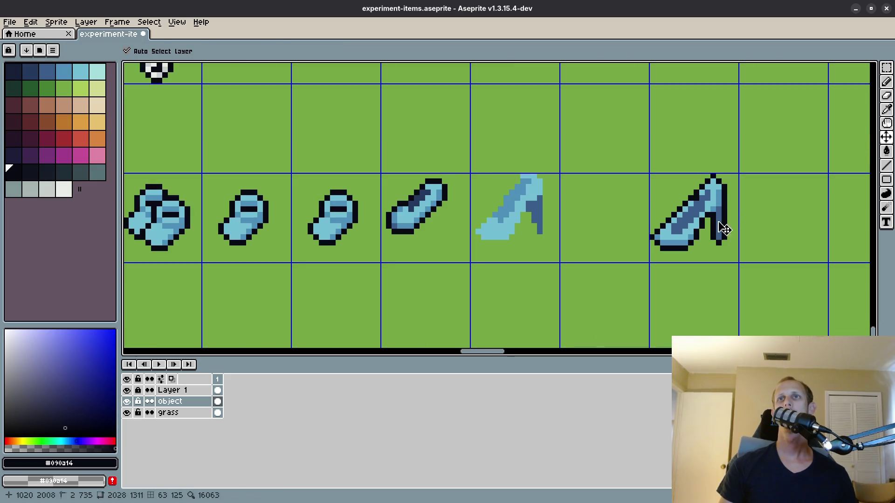
key(b)
scroll(699, 201, up, 4)
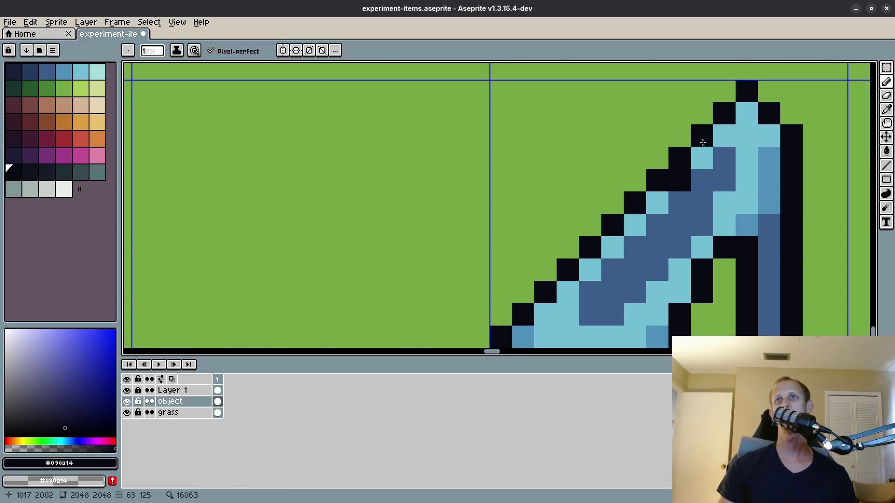
Save the item sheet again with the finished outline.
key(ctrl+s)
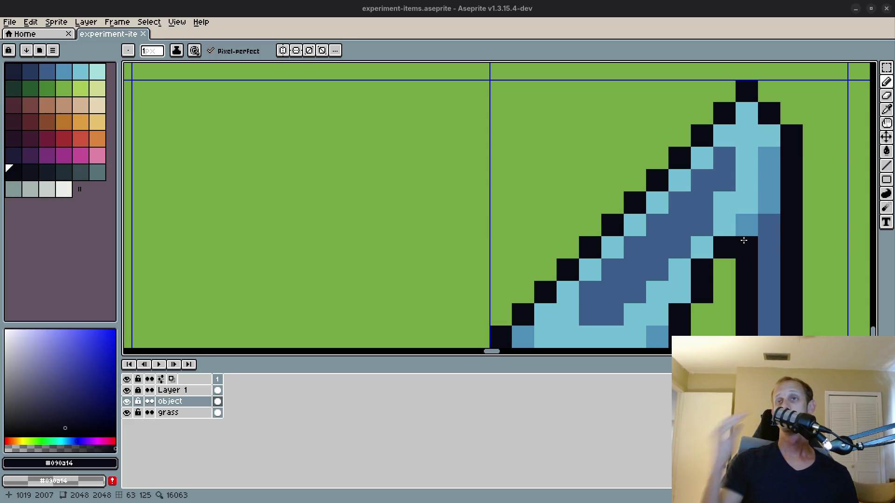
drag(752, 238, 691, 156)
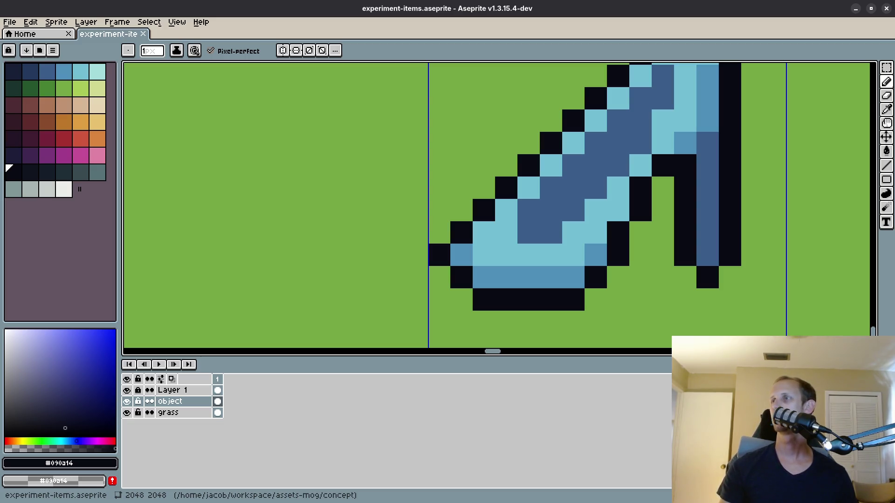
scroll(704, 256, down, 3)
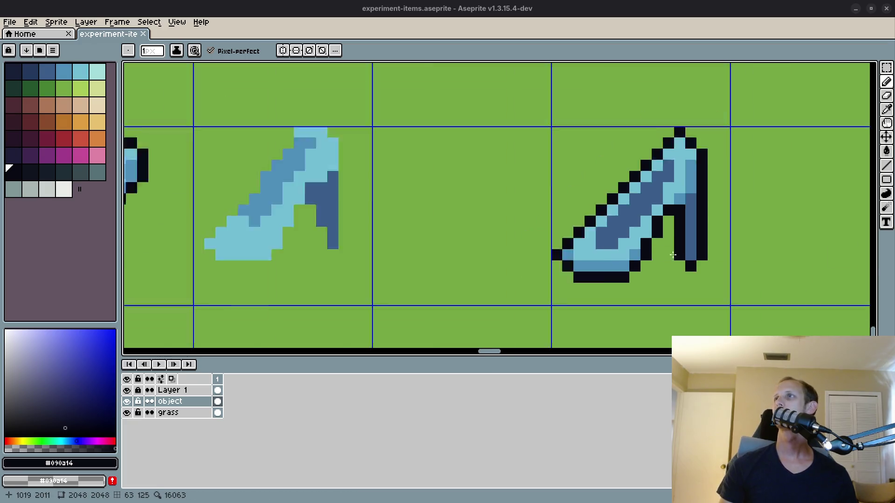
scroll(589, 255, down, 3)
key(m)
key(ctrl+s)
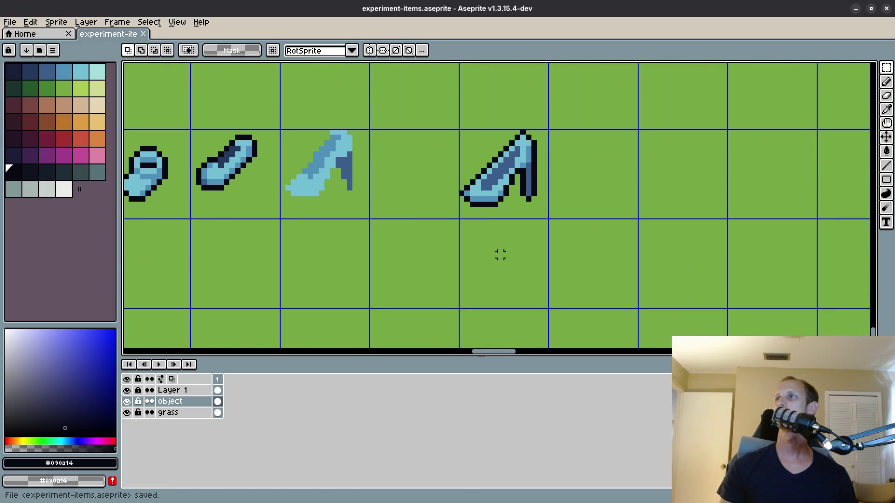
drag(489, 260, 450, 238)
key(i)
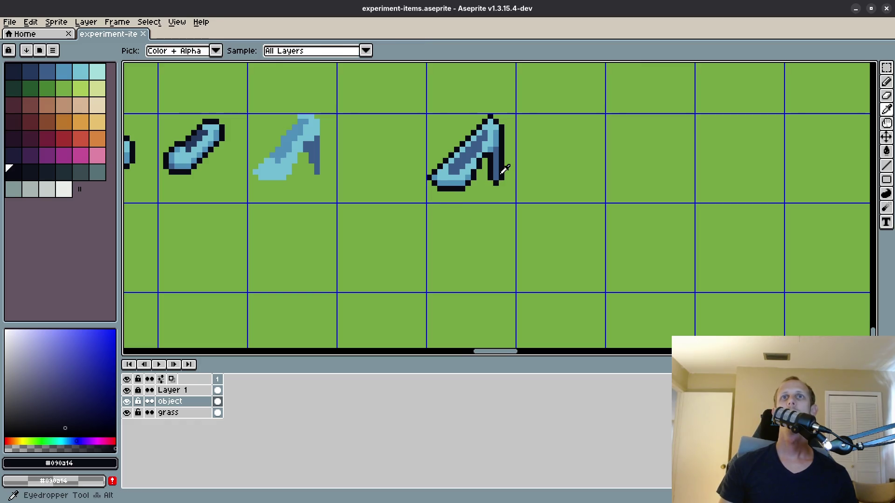
click(497, 169)
key(b)
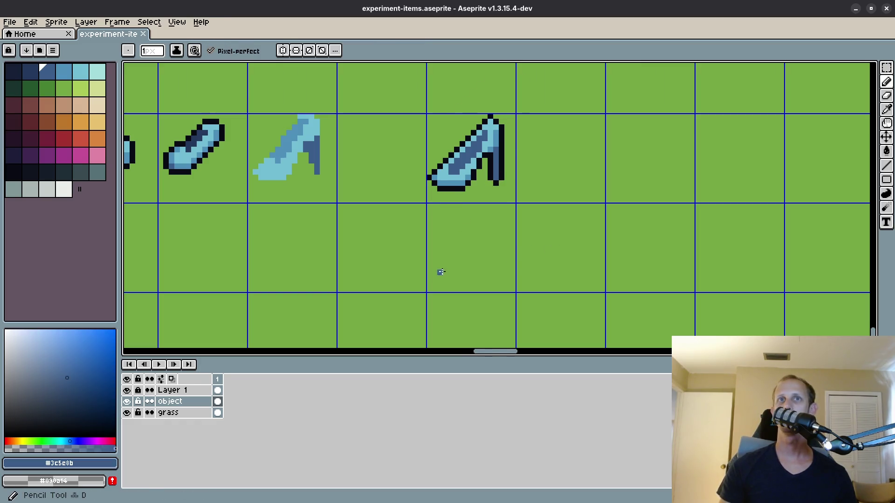
scroll(443, 273, up, 6)
scroll(425, 260, down, 3)
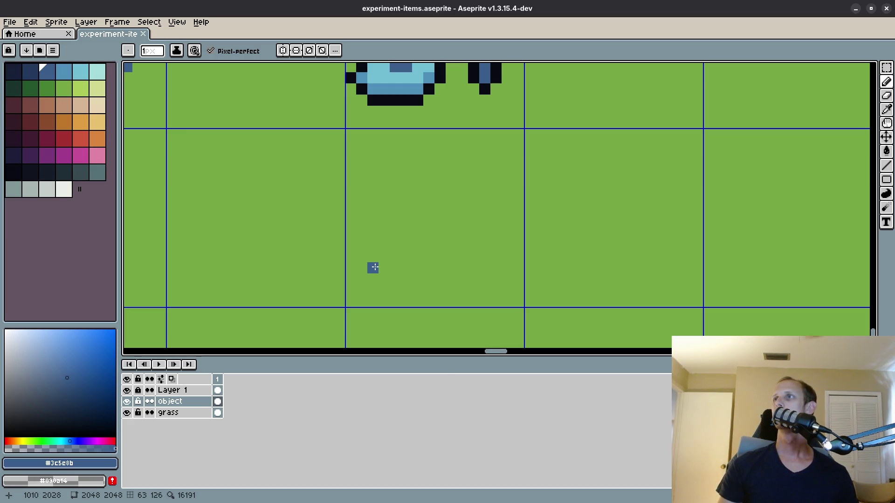
click(375, 268)
shift+click(450, 269)
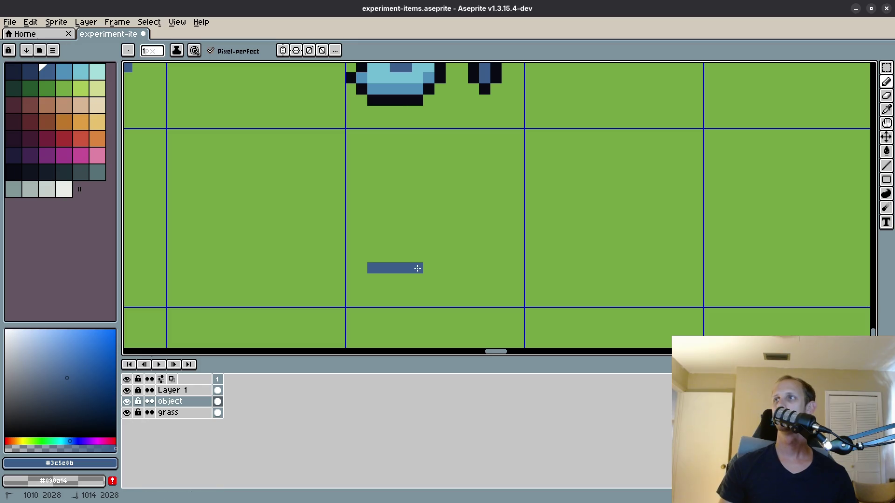
drag(417, 268, 418, 267)
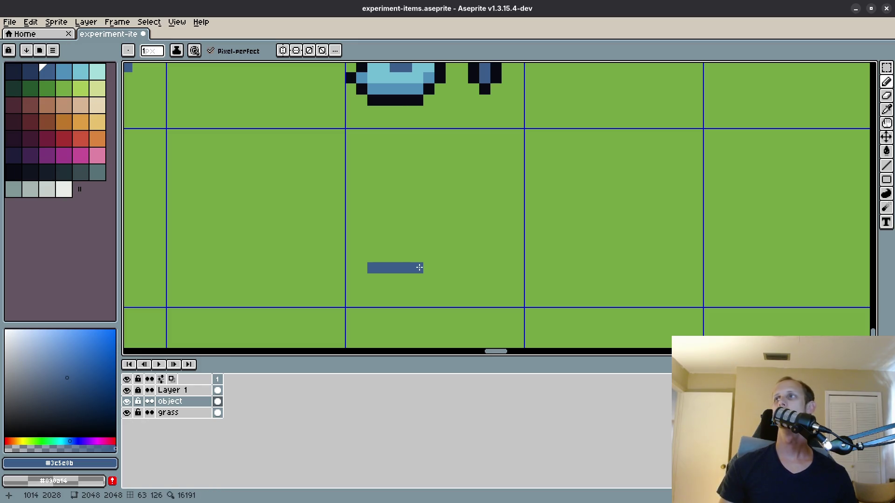
key(m)
drag(331, 254, 448, 276)
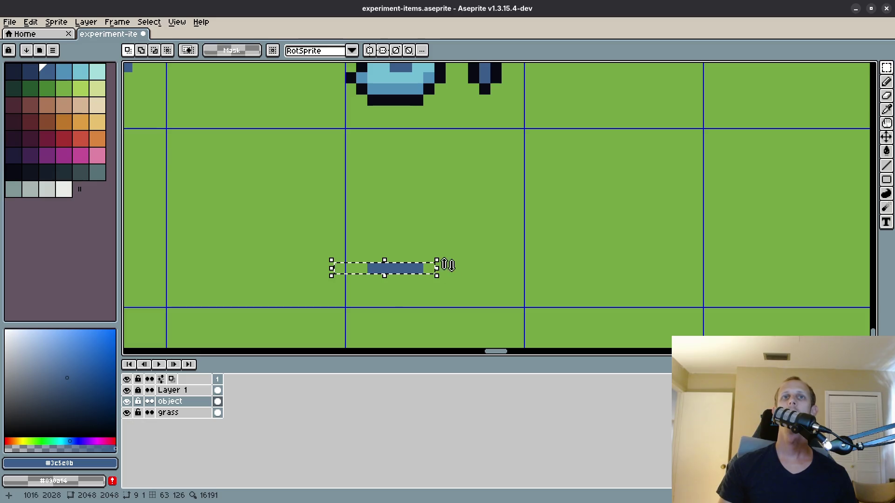
Delete the blue bar, save, and capture a region screenshot of the purple-shoe reference.
key(Delete)
key(ctrl+s)
key(super)
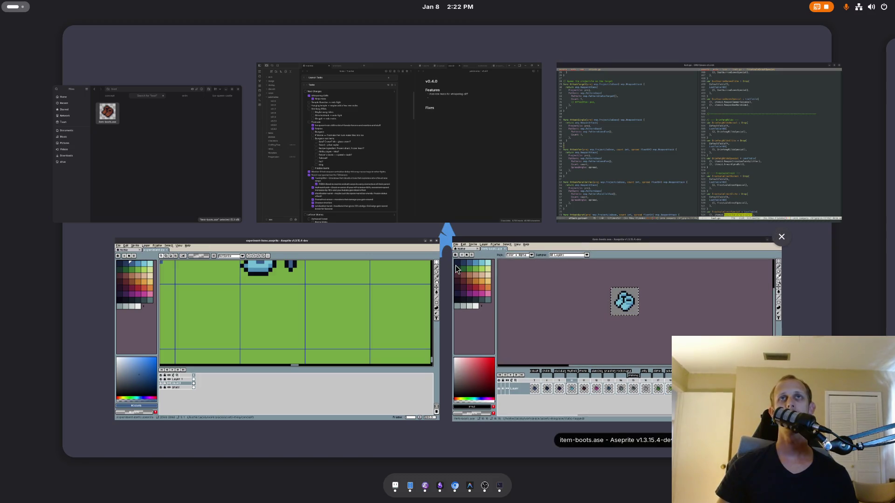
text(scre)
key(Right)
key(Right)
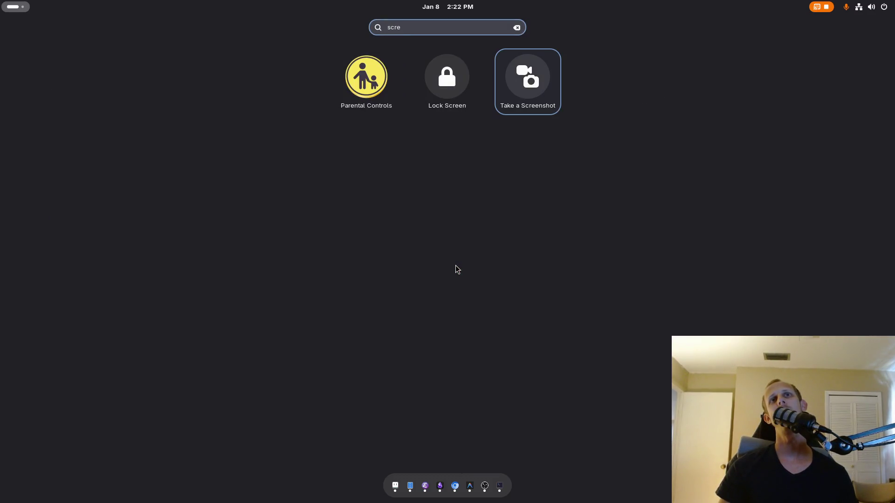
key(Return)
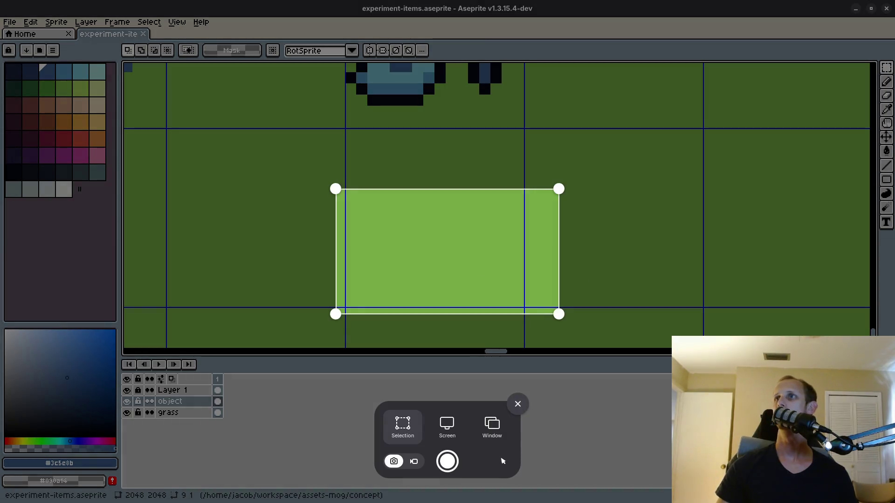
key(Return)
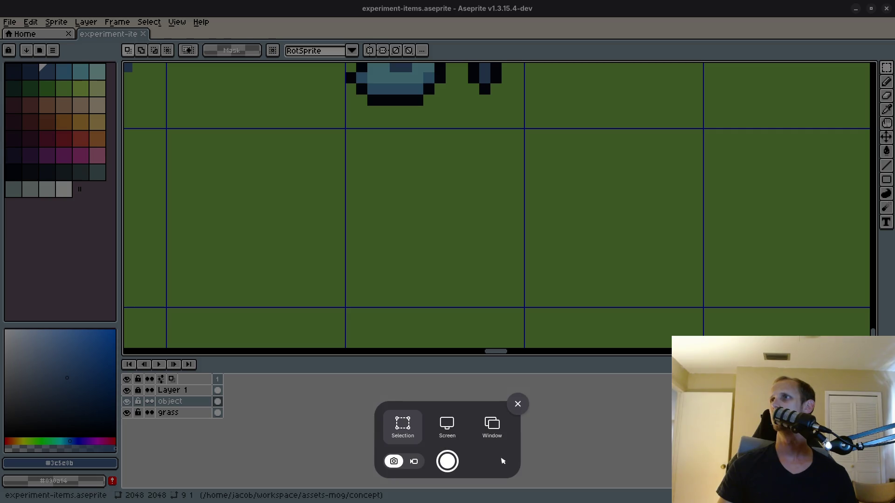
click(447, 462)
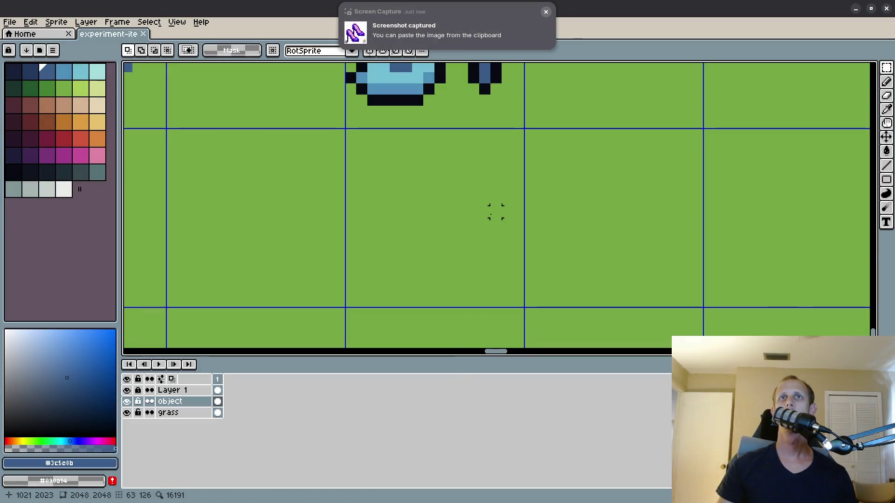
Paste the shoe screenshot, try shrinking it to 40x40 and 21x21, then cancel.
key(ctrl+v)
scroll(497, 224, down, 10)
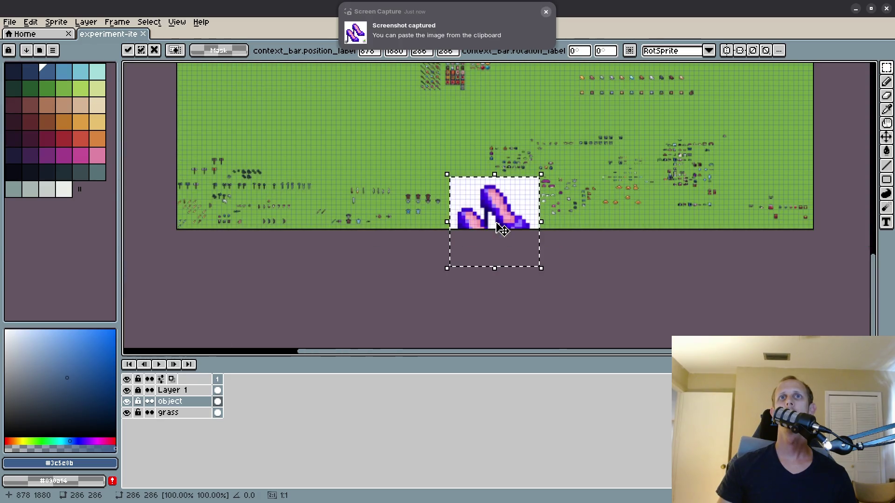
mouse_move(494, 176)
mouse_down()
mouse_move(534, 260)
mouse_move(510, 223)
mouse_up()
scroll(508, 216, up, 4)
scroll(497, 216, up, 3)
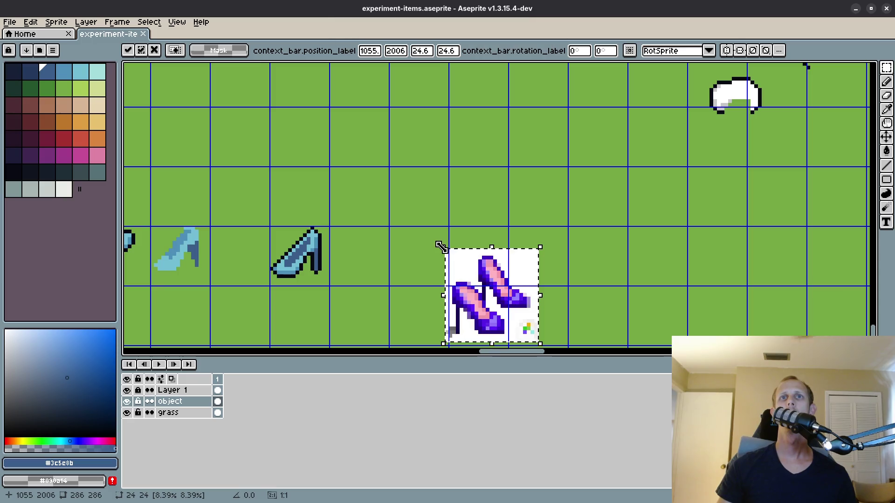
mouse_move(447, 248)
mouse_down()
mouse_move(485, 282)
mouse_move(373, 176)
mouse_up()
key(Escape)
scroll(502, 298, down, 5)
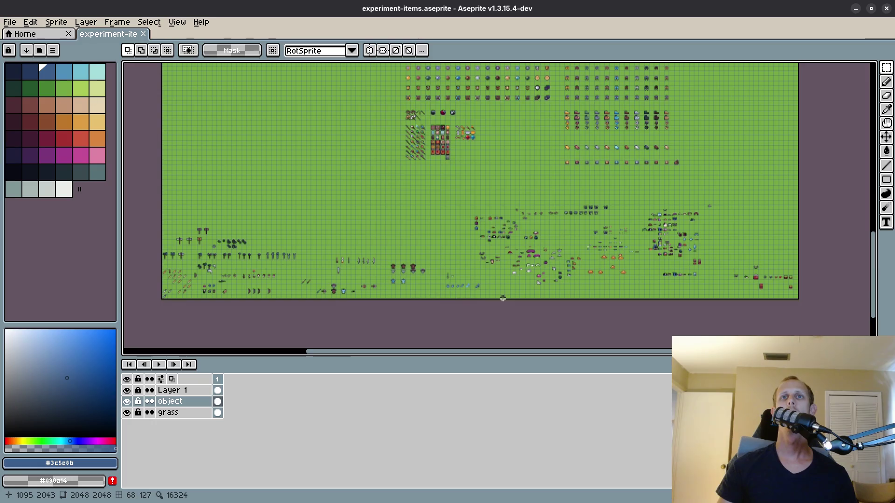
Paste the screenshot again, shrink it to 112x91 and drop it further left and up.
key(ctrl+v)
mouse_move(432, 132)
mouse_down()
mouse_move(488, 196)
mouse_move(514, 246)
mouse_up()
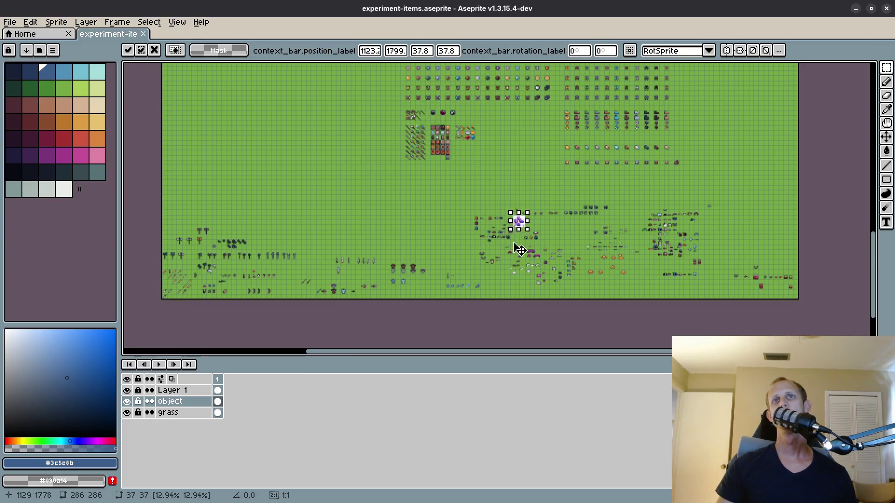
scroll(519, 248, up, 5)
scroll(519, 248, up, 1)
drag(611, 202, 546, 192)
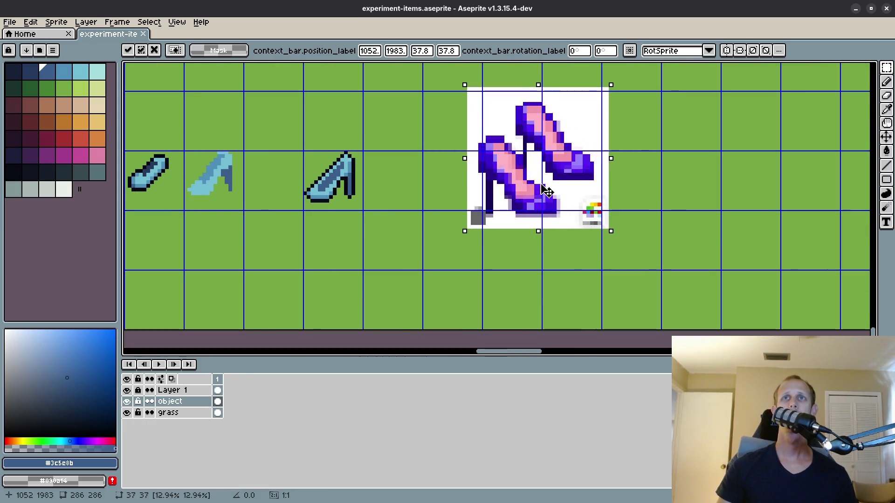
click(434, 246)
scroll(475, 236, down, 1)
scroll(510, 176, up, 1)
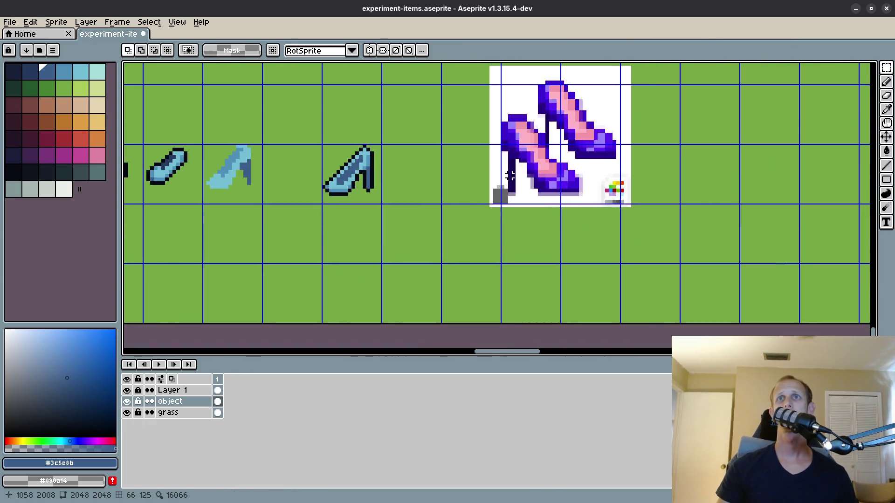
Marquee-select the whole pasted shoes reference image.
key(i)
scroll(435, 242, up, 1)
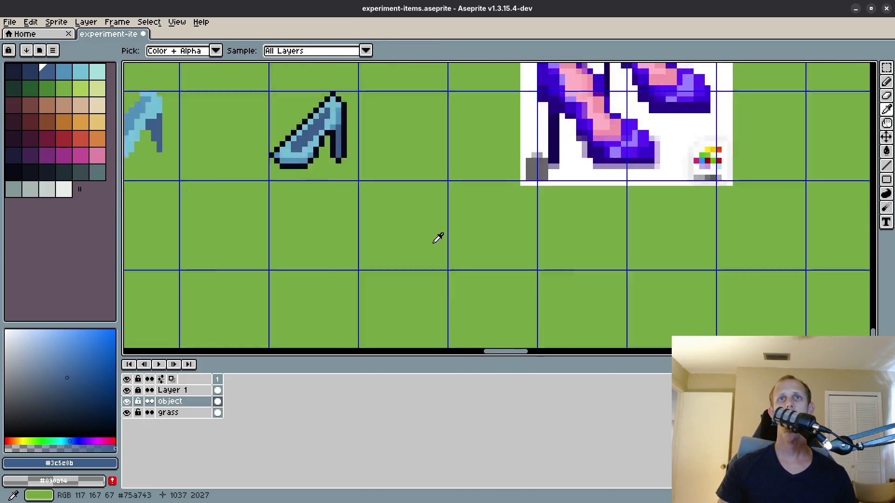
scroll(410, 276, down, 1)
drag(423, 284, 380, 244)
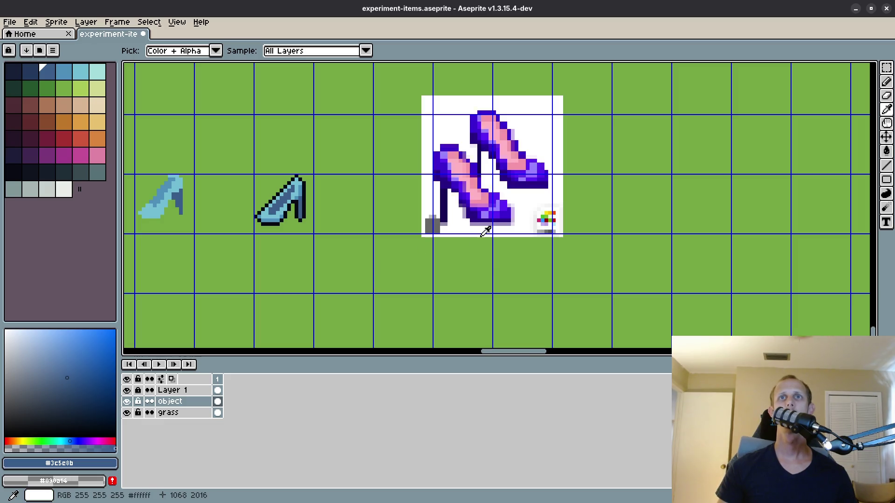
scroll(484, 233, up, 2)
key(m)
drag(459, 251, 530, 252)
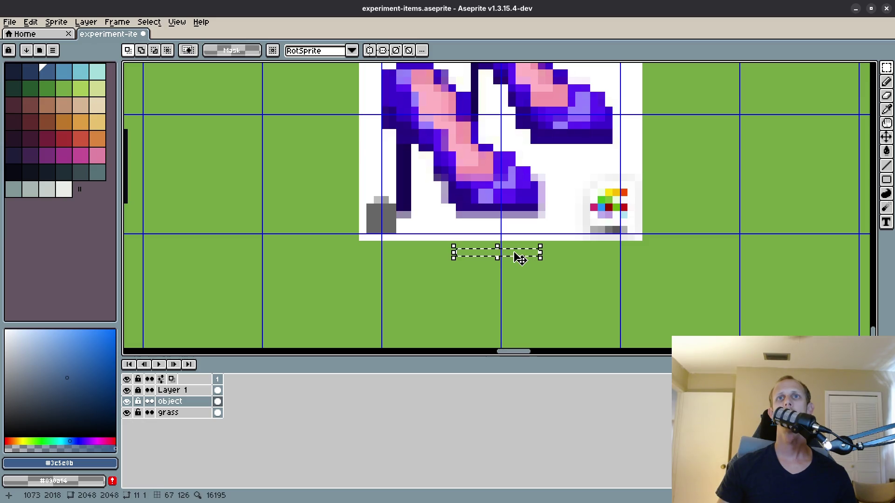
scroll(519, 254, down, 2)
scroll(499, 210, down, 2)
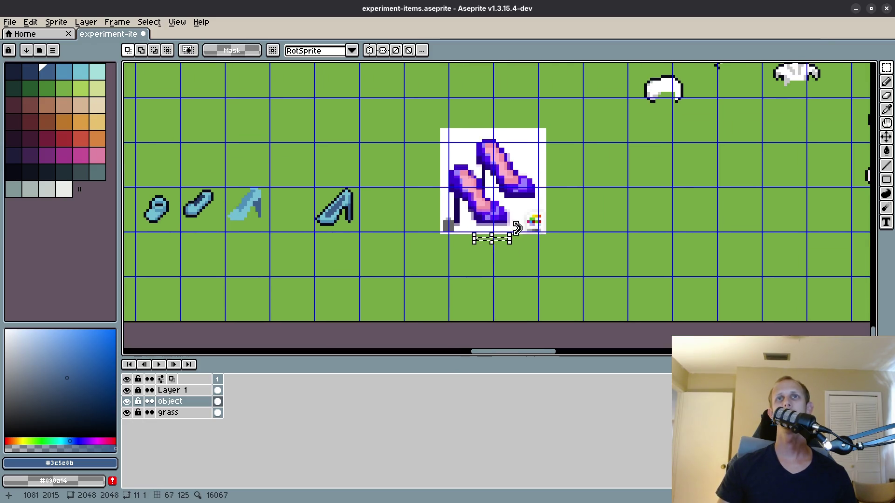
mouse_move(432, 112)
mouse_down()
mouse_move(574, 253)
mouse_move(517, 197)
mouse_move(482, 183)
mouse_up()
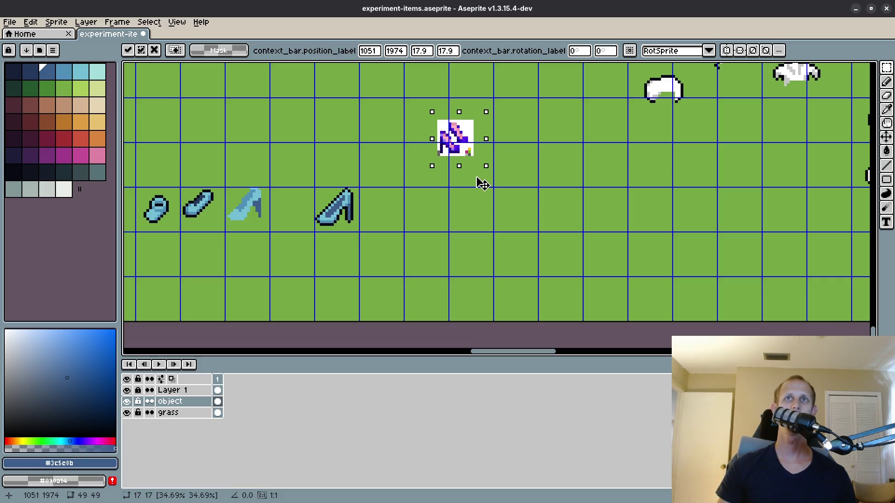
Cancel the scaling and undo the paste, leaving the cell empty.
scroll(482, 184, up, 1)
scroll(480, 187, up, 2)
scroll(480, 199, down, 2)
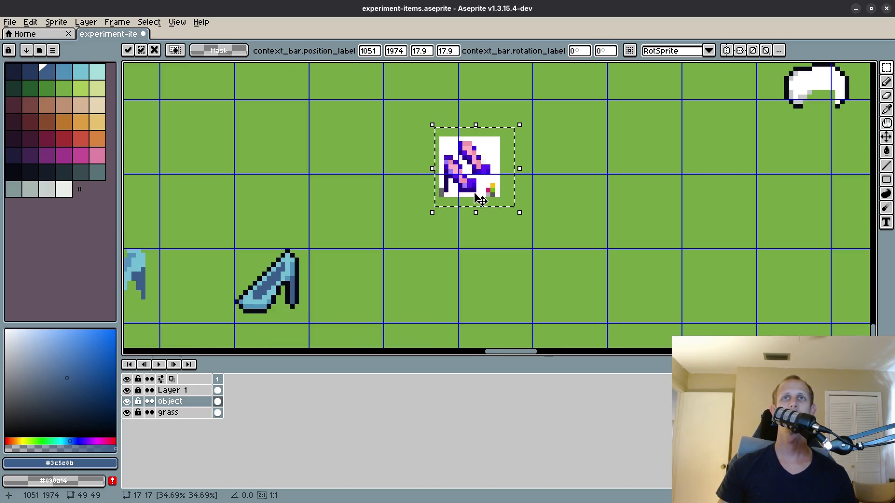
key(Escape)
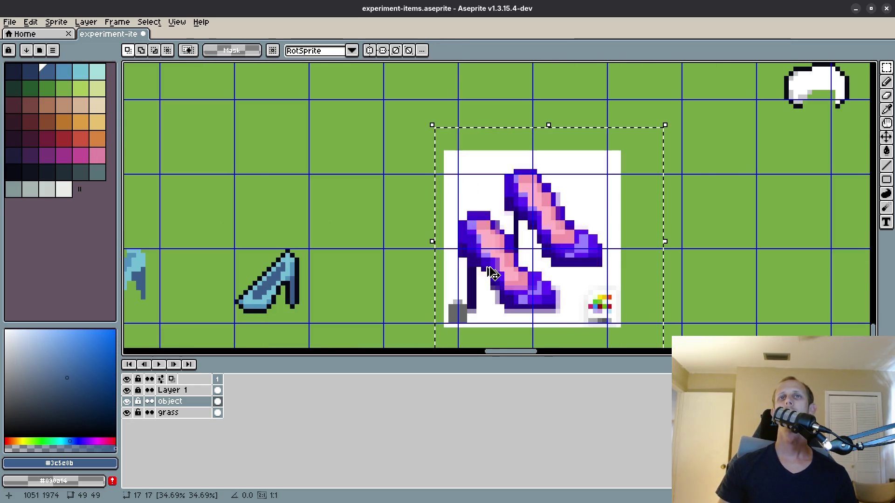
key(ctrl+z)
key(ctrl+z)
key(ctrl+z)
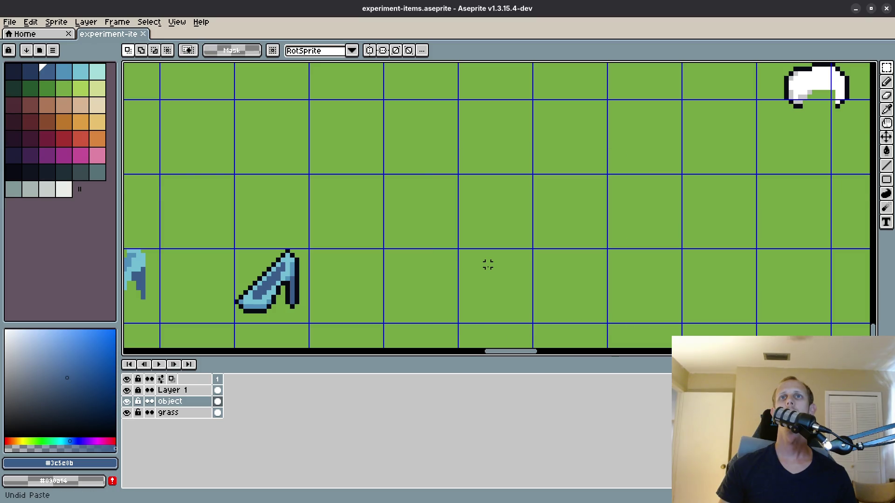
Paste the shoes reference again and shrink it to about 35 pixels.
scroll(487, 265, down, 3)
key(ctrl+v)
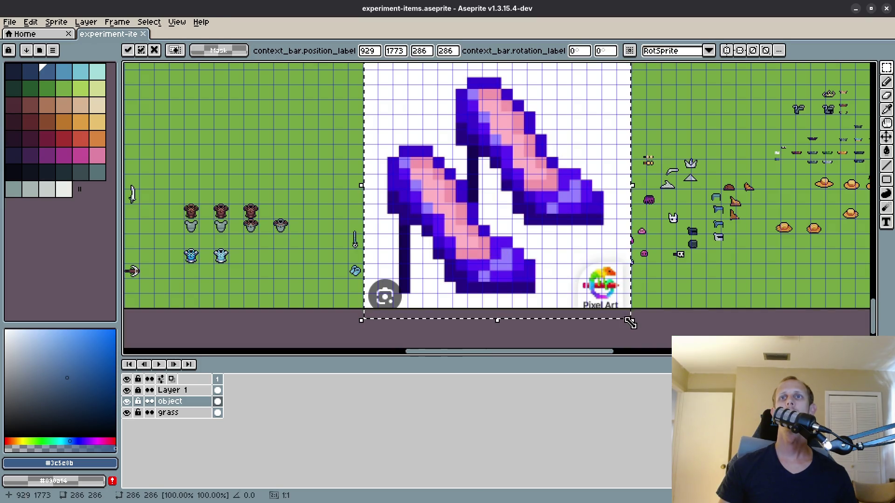
drag(630, 322, 395, 93)
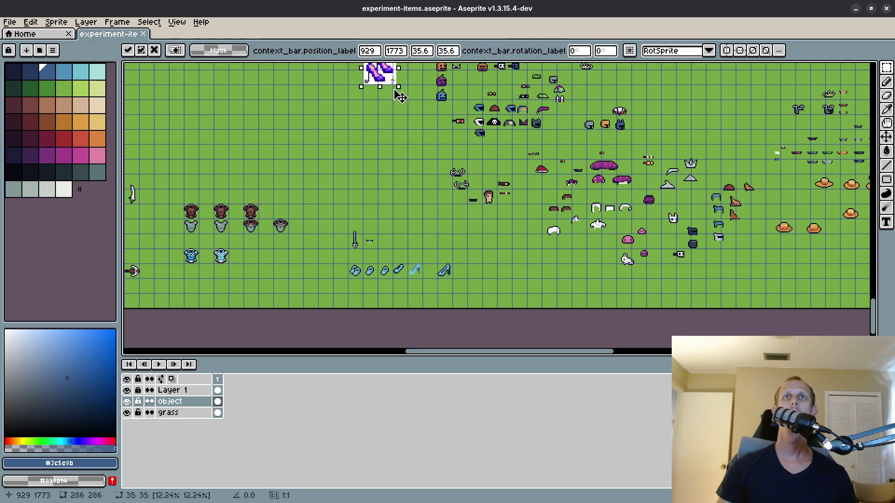
drag(396, 92, 415, 185)
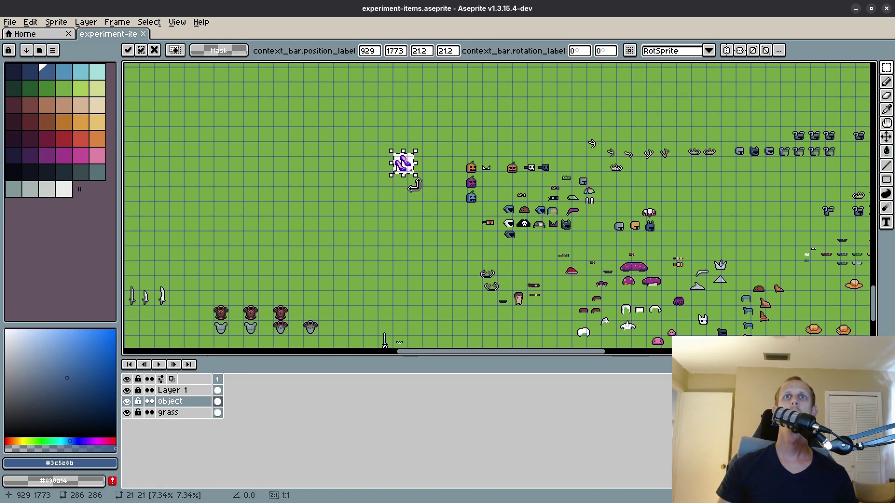
scroll(418, 181, left, 4)
scroll(634, 176, up, 2)
scroll(625, 166, up, 1)
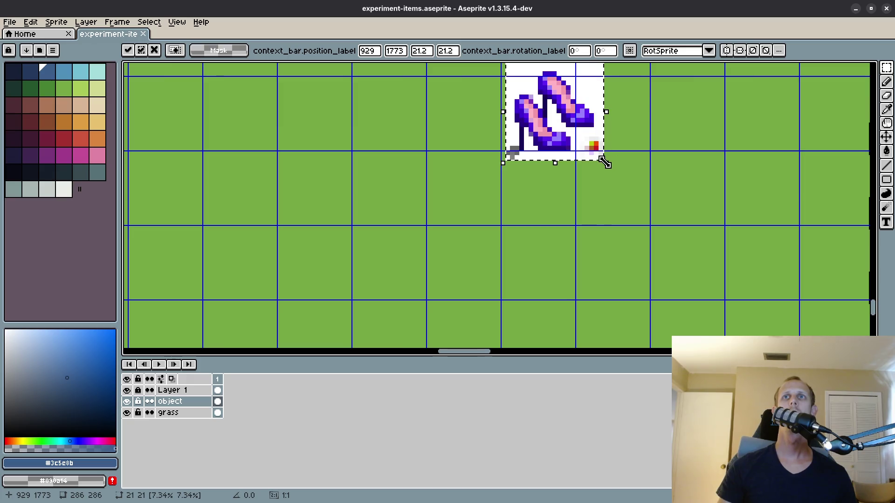
Shrink it further to about 16 pixels and move it into the cell beside the blue shoe.
drag(604, 160, 581, 145)
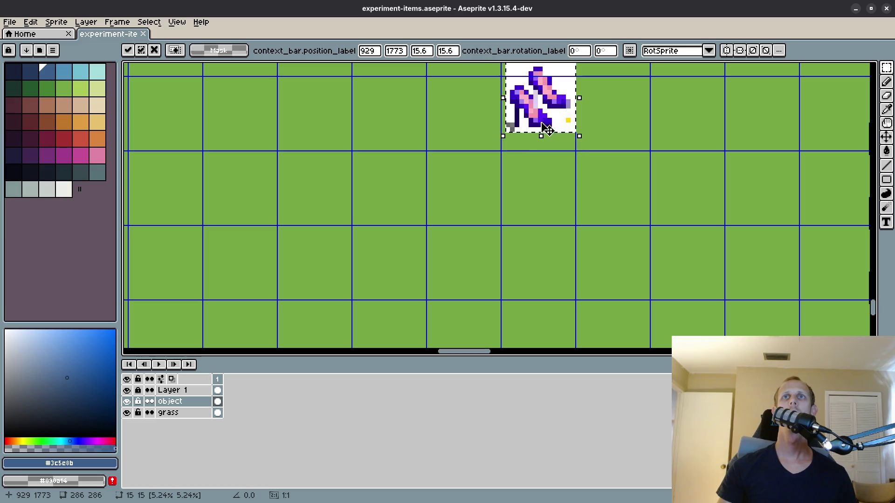
drag(545, 126, 540, 139)
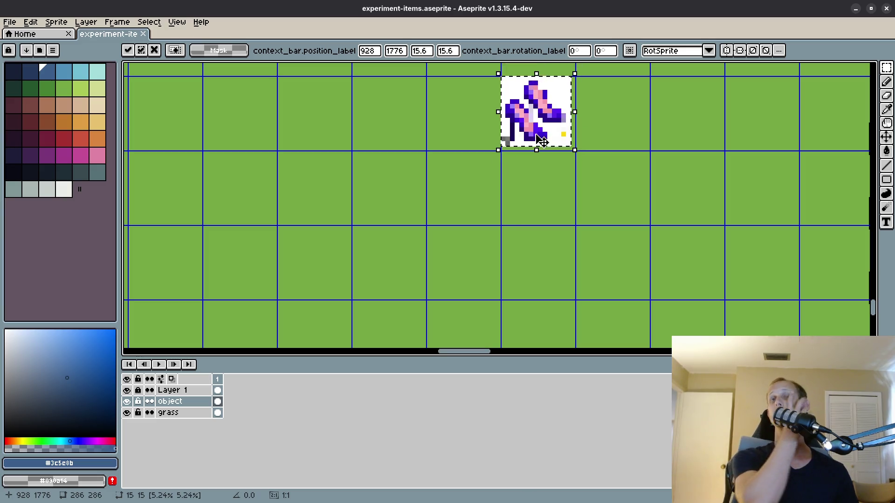
scroll(541, 149, down, 2)
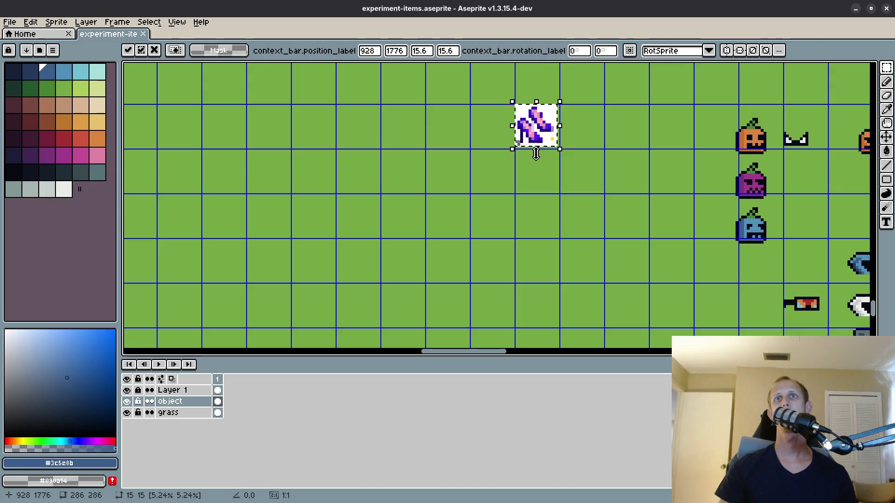
mouse_move(540, 149)
mouse_down()
mouse_move(692, 278)
mouse_move(424, 72)
mouse_move(620, 287)
mouse_move(385, 92)
mouse_move(357, 279)
mouse_move(482, 97)
mouse_move(460, 139)
mouse_move(494, 123)
mouse_move(491, 114)
mouse_up()
scroll(431, 166, up, 2)
scroll(432, 166, up, 1)
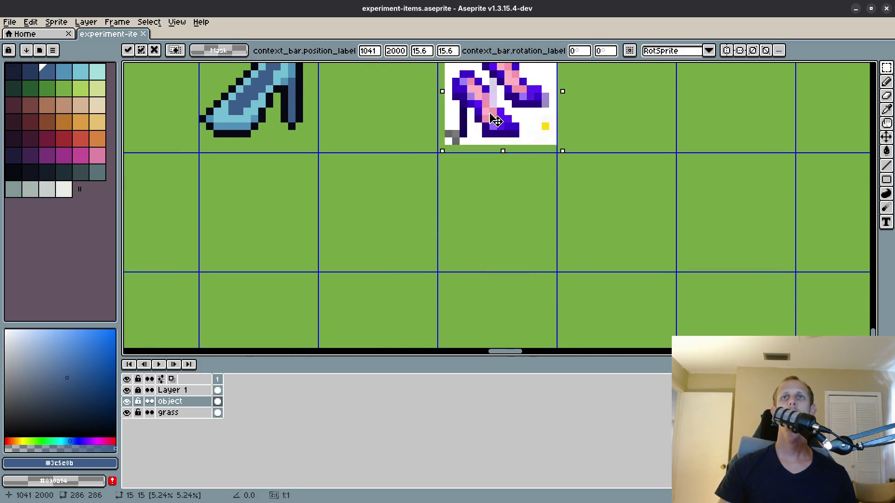
Drop the shrunken reference in place and pan down to the empty cell below.
click(507, 199)
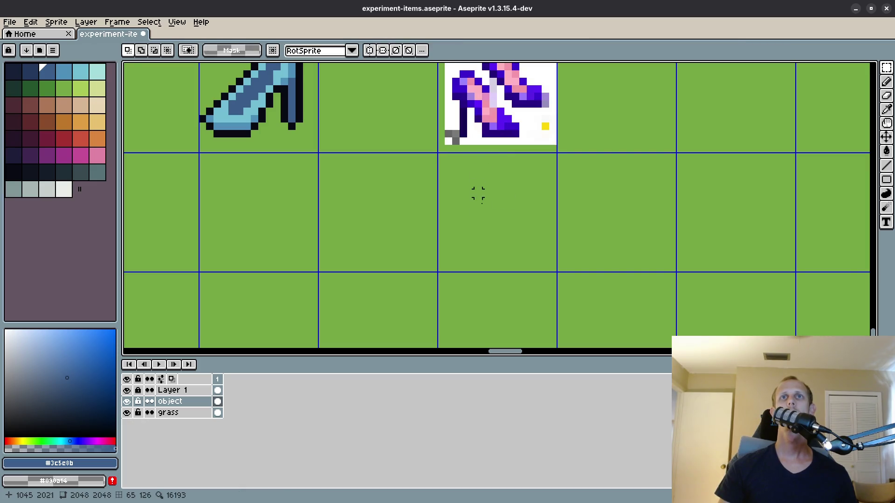
key(i)
scroll(451, 185, up, 3)
key(b)
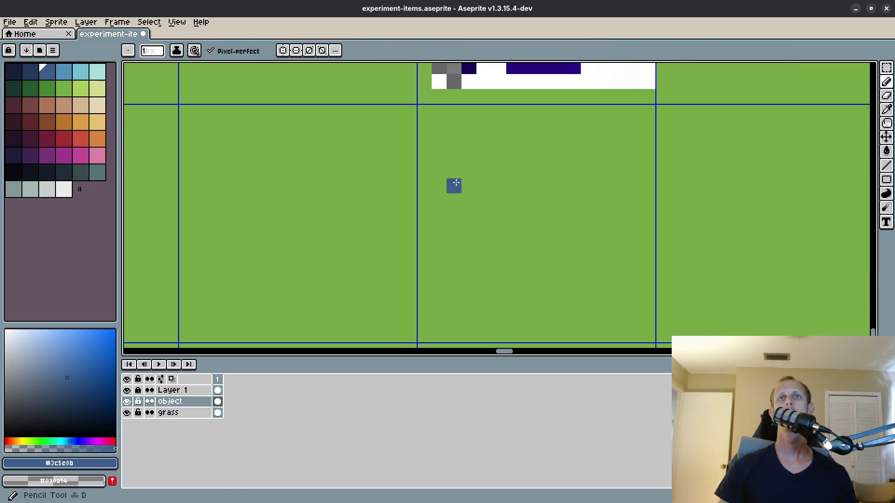
scroll(455, 184, down, 5)
drag(455, 182, 453, 201)
scroll(453, 201, up, 1)
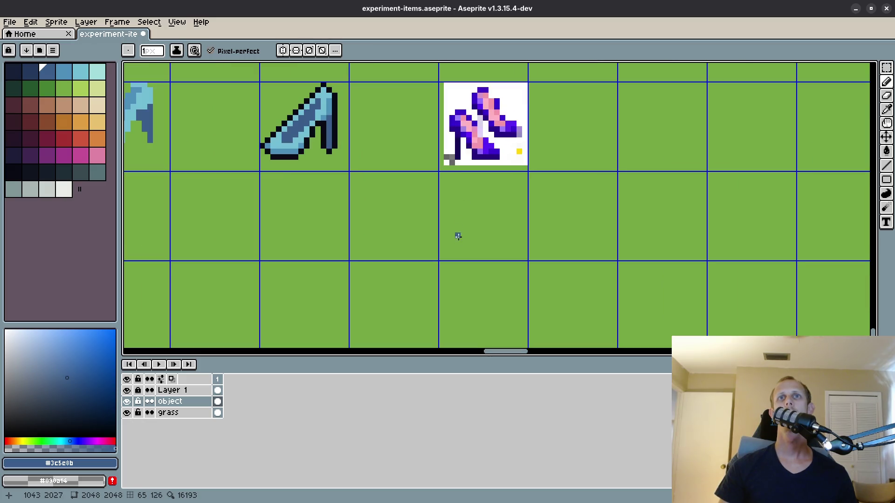
Draw the heel line, sole, diagonal toe and remaining outline of the shoe in blue.
drag(457, 239, 457, 210)
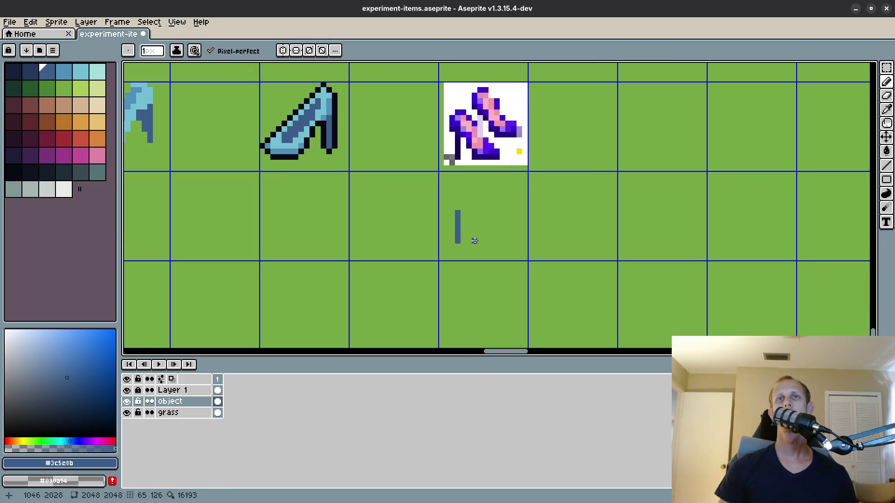
drag(475, 240, 499, 240)
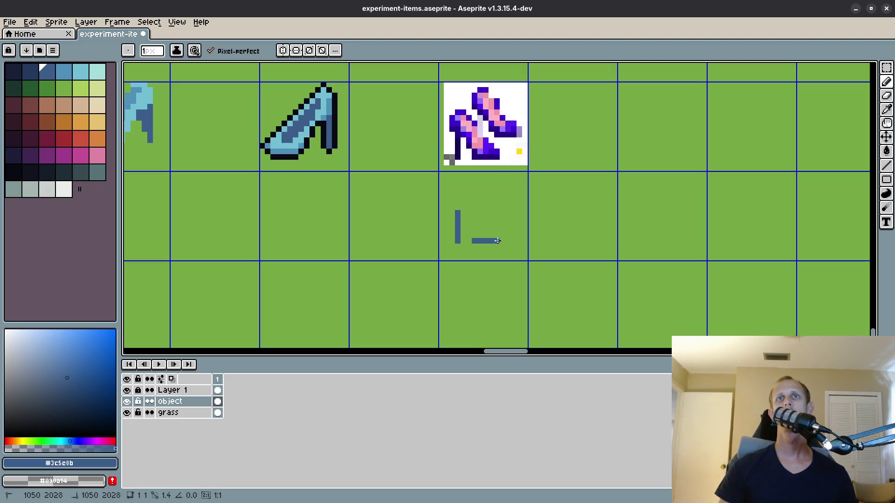
shift+click(476, 212)
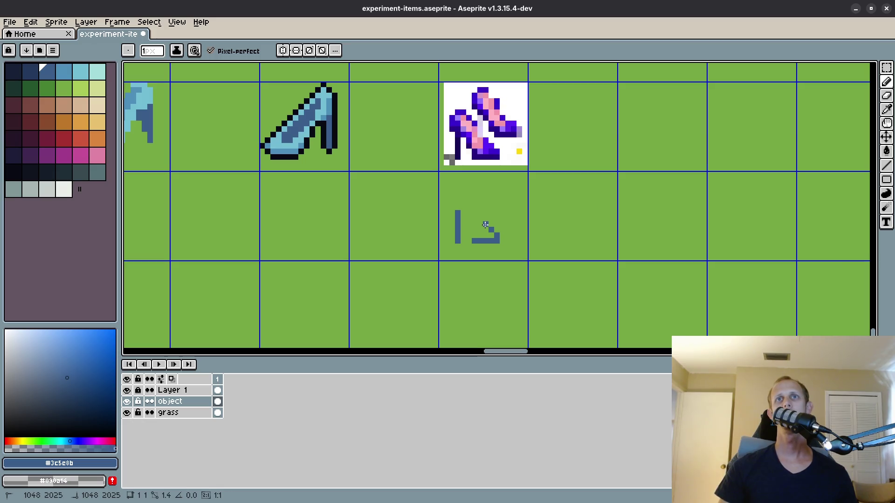
mouse_move(483, 225)
mouse_down()
mouse_move(462, 202)
mouse_move(452, 213)
mouse_up()
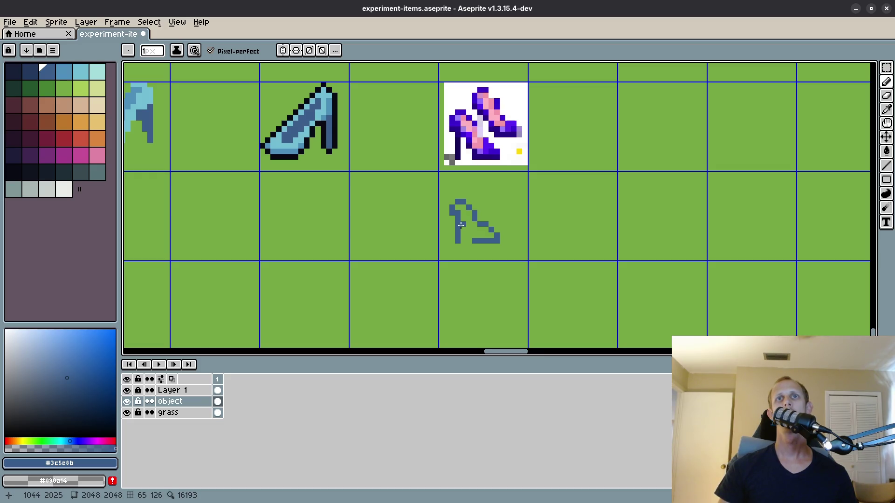
scroll(462, 228, up, 1)
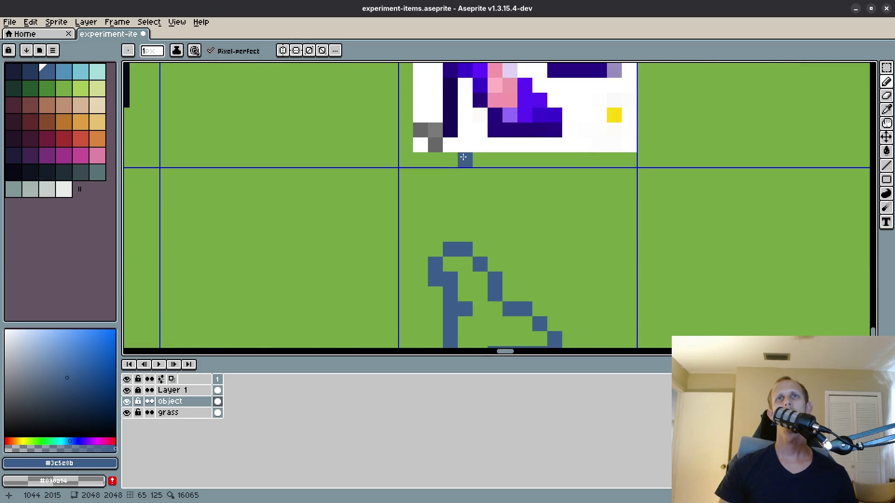
click(469, 178)
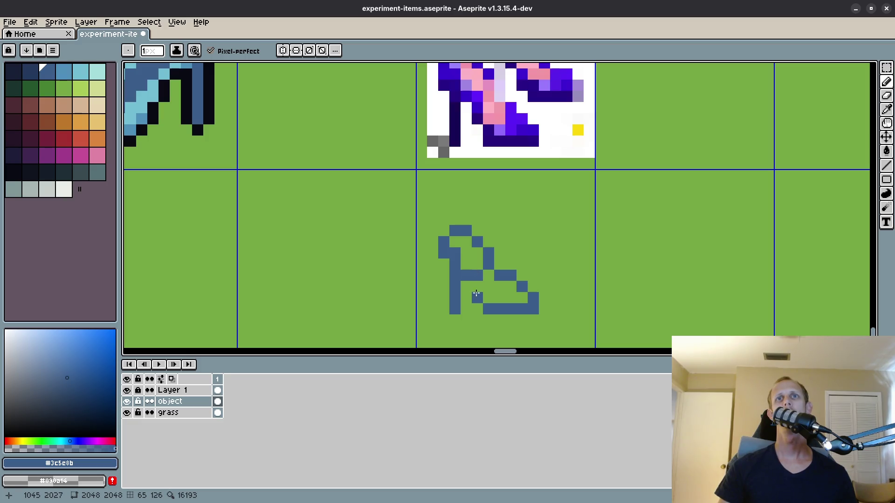
shift+click(476, 294)
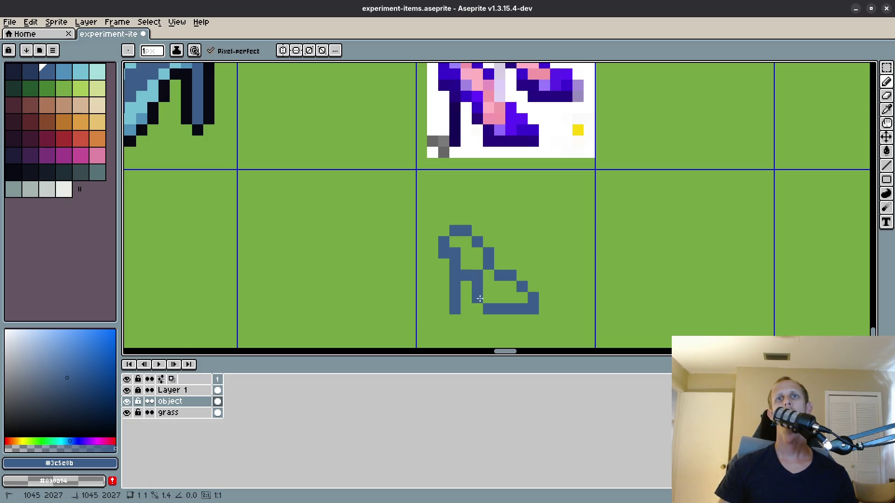
Flood-fill the new shoe's interior with dark blue.
key(g)
click(487, 296)
click(479, 262)
scroll(480, 262, down, 2)
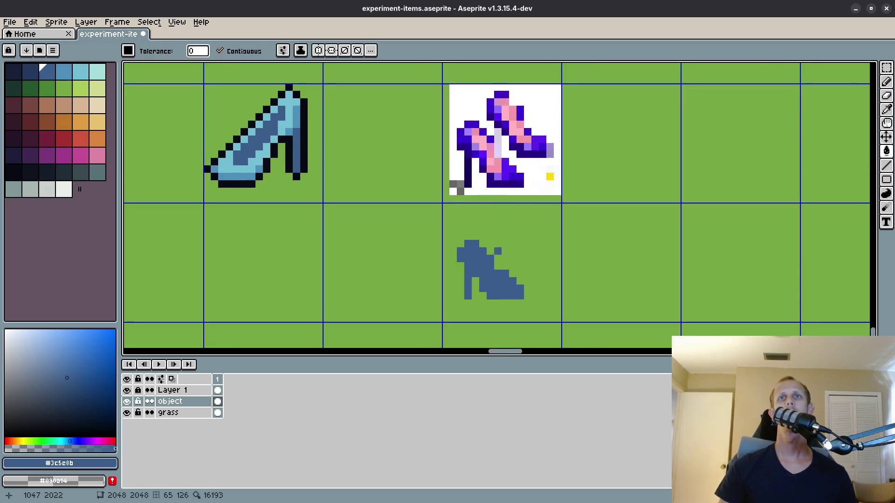
scroll(447, 224, up, 3)
scroll(410, 193, down, 3)
key(m)
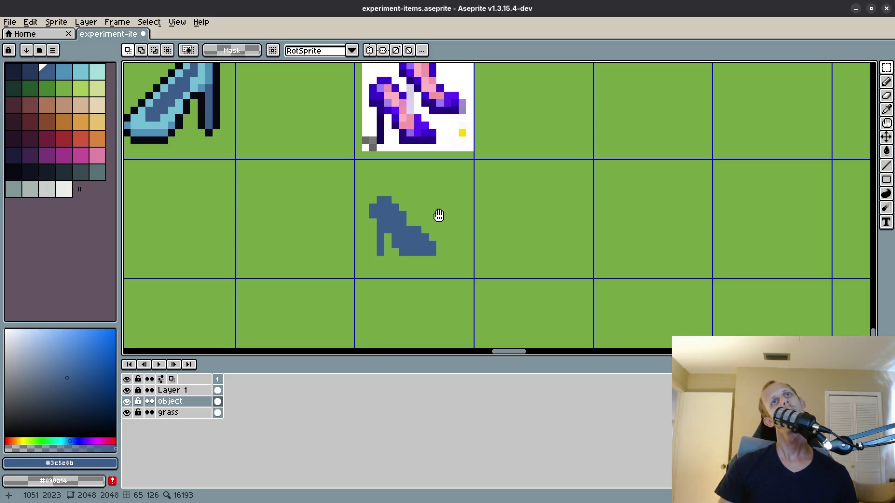
scroll(443, 250, up, 2)
Paint a lighter-blue line along the sole with pixels above it, reverting the leftmost one.
key(alt)
key(])
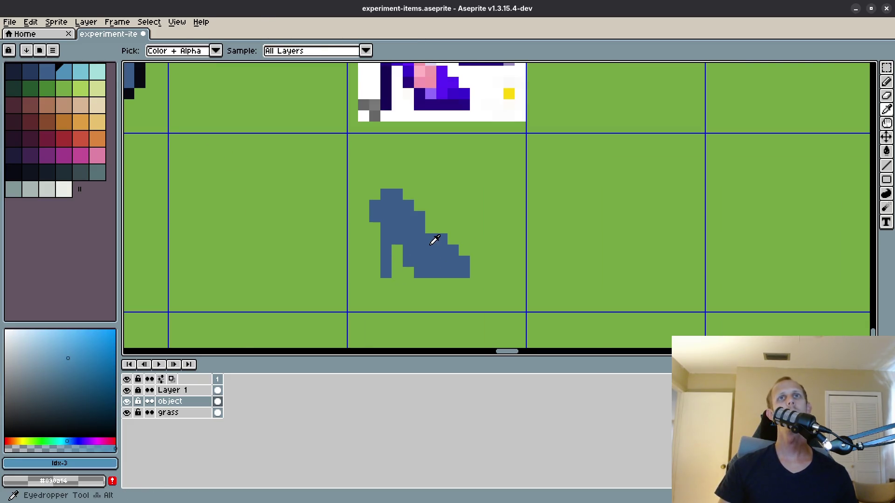
key(b)
click(449, 296)
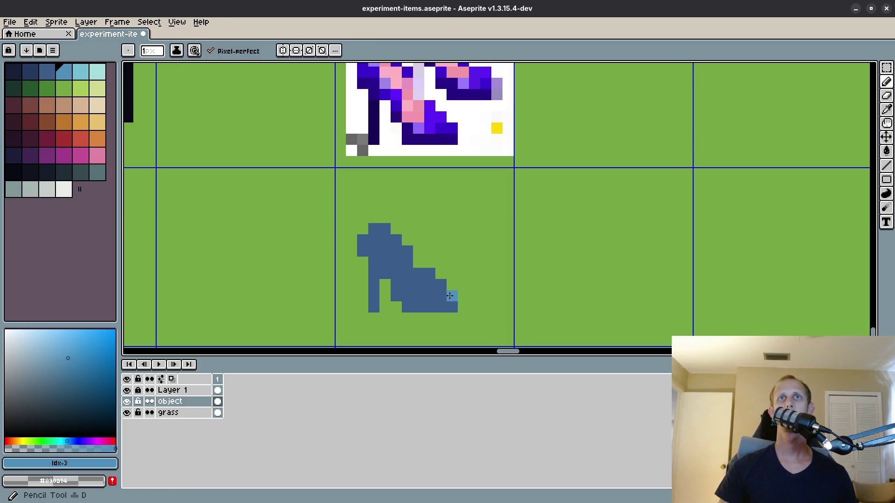
shift+click(422, 296)
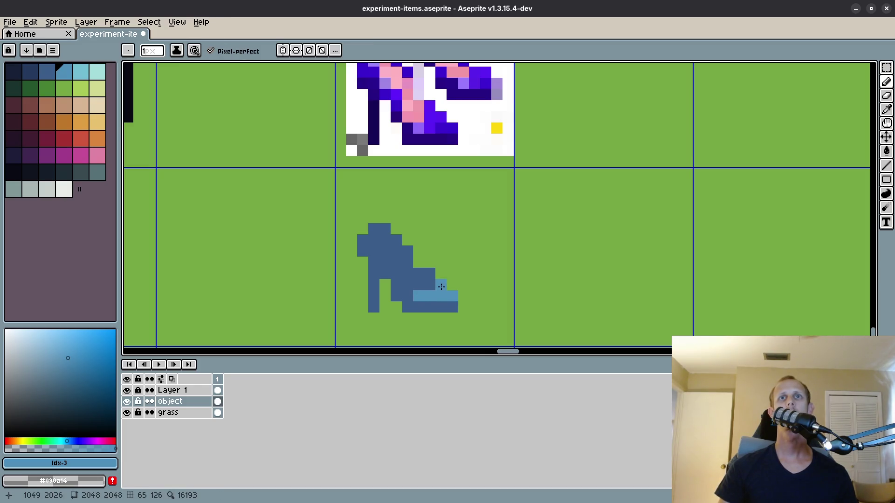
drag(441, 284, 430, 276)
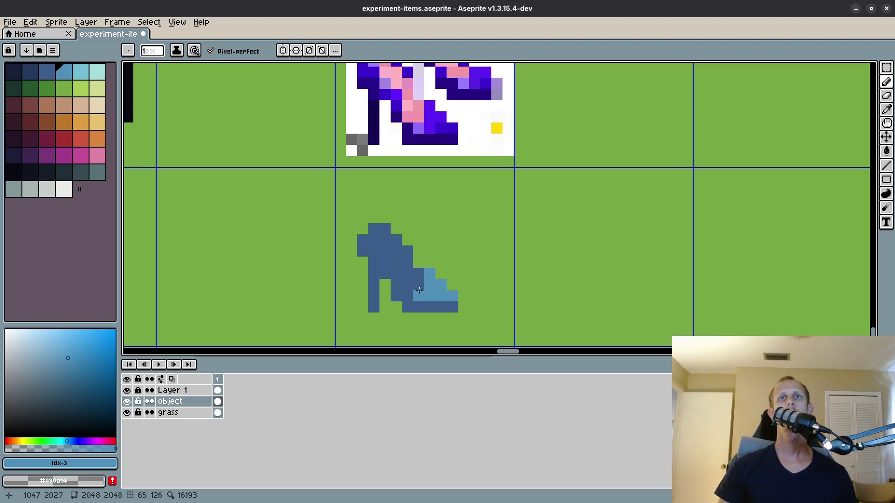
right_click(411, 291)
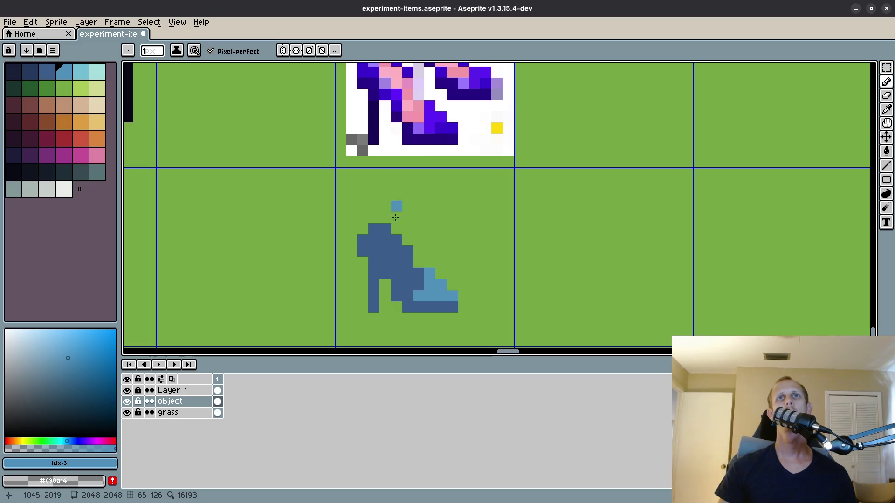
Step to a light-cyan colour and place a test pixel above the shoe.
key(alt)
key(bracketright)
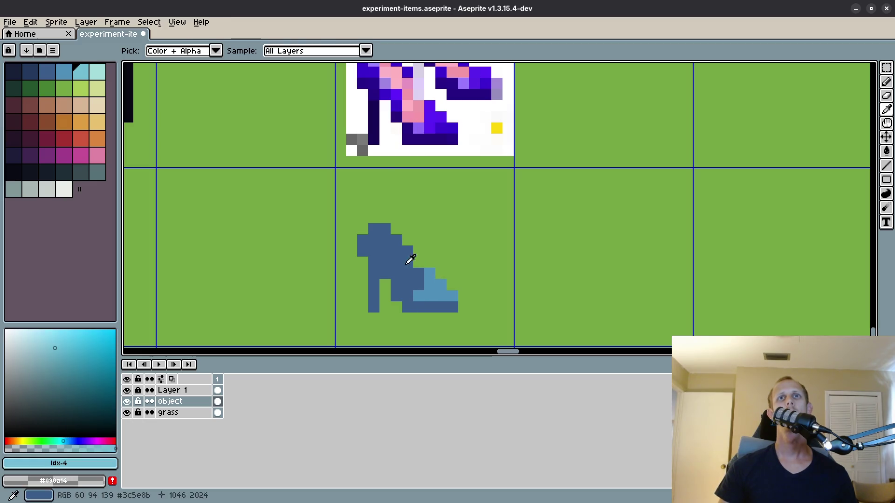
click(395, 251)
drag(395, 250, 399, 294)
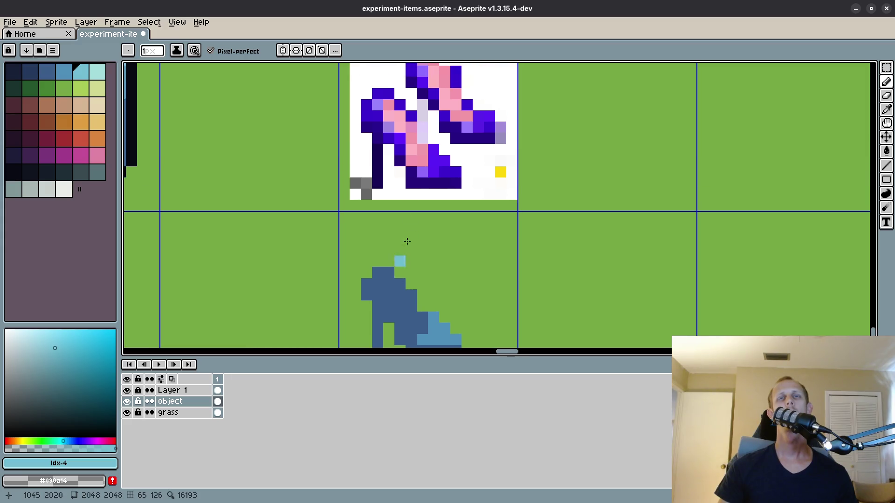
scroll(436, 195, left, 10)
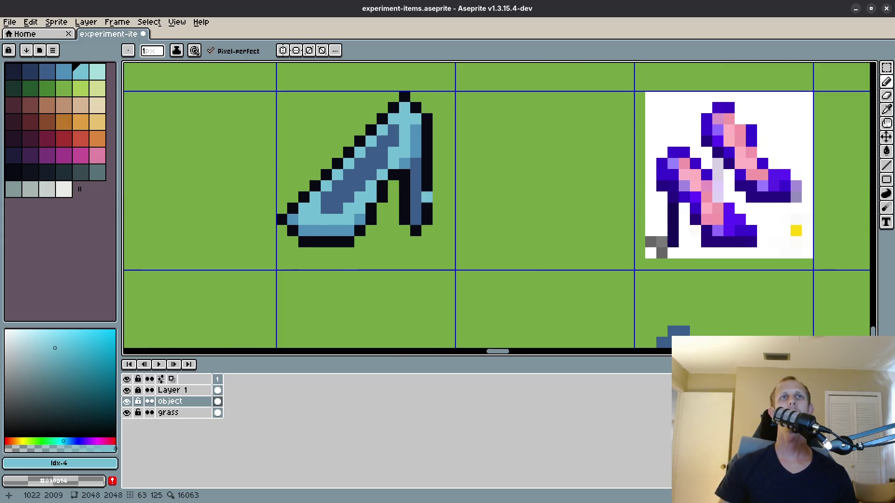
scroll(517, 253, right, 8)
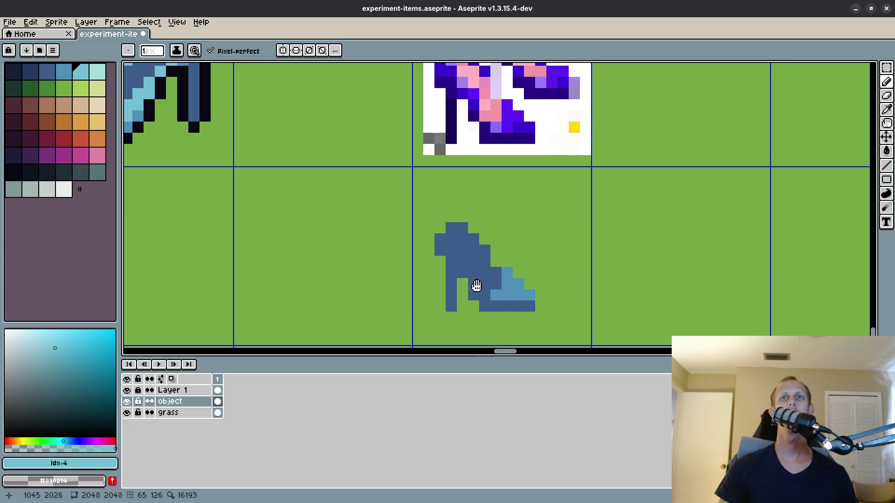
scroll(475, 286, down, 3)
Select the small shoe and try filling its body light blue, then undo.
drag(476, 286, 389, 251)
key(m)
drag(373, 219, 454, 300)
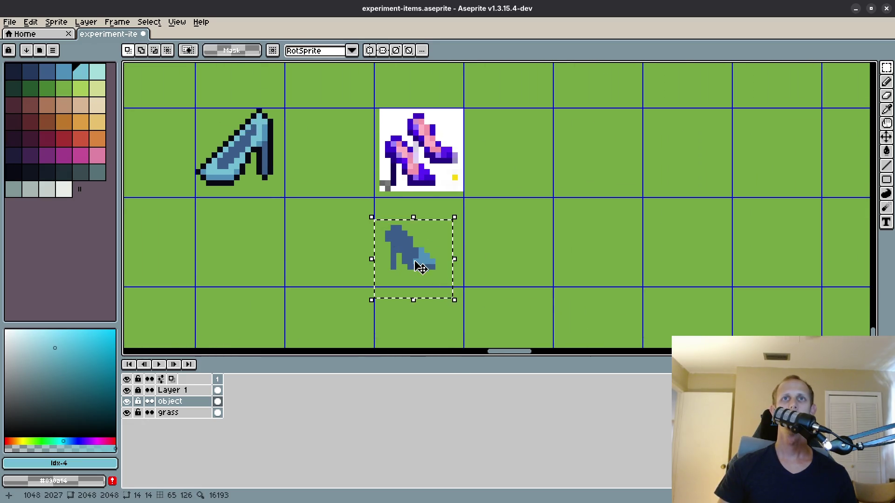
scroll(417, 261, up, 2)
key(g)
click(410, 249)
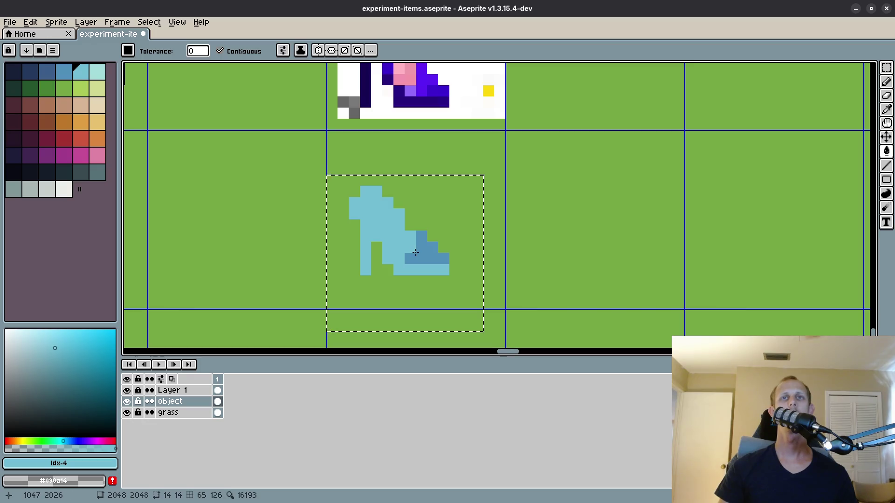
scroll(415, 252, down, 1)
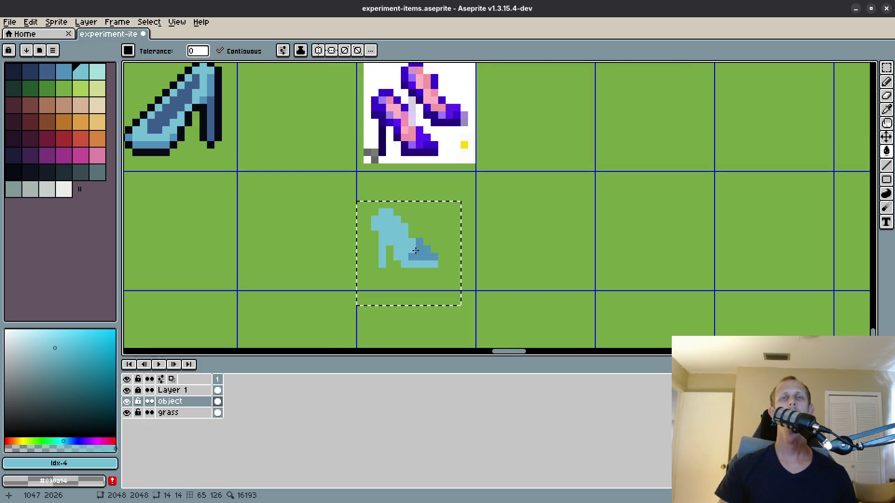
key(ctrl+z)
Fill the body with medium blue and the toe with a paler cyan.
click(423, 252)
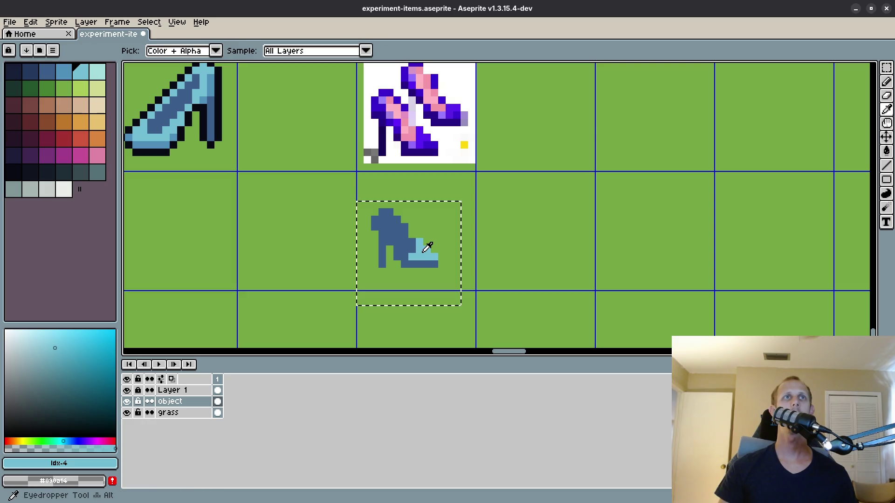
alt+click(411, 247)
click(409, 246)
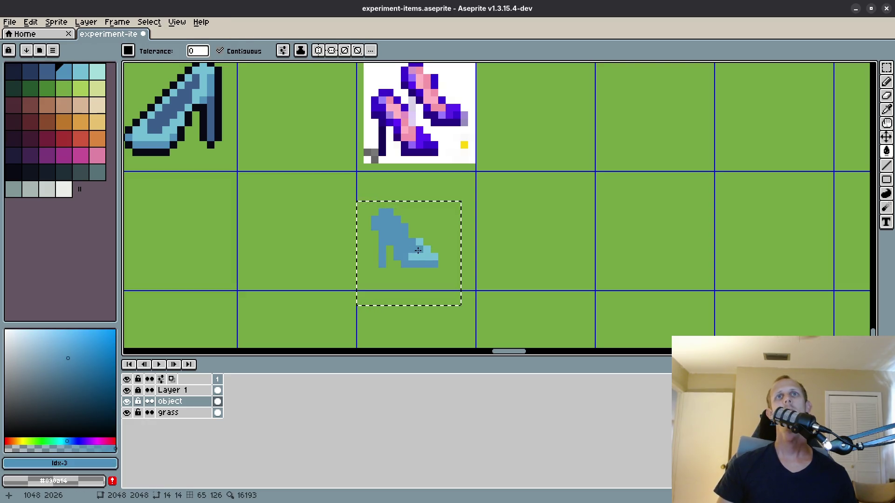
alt+click(429, 248)
click(424, 253)
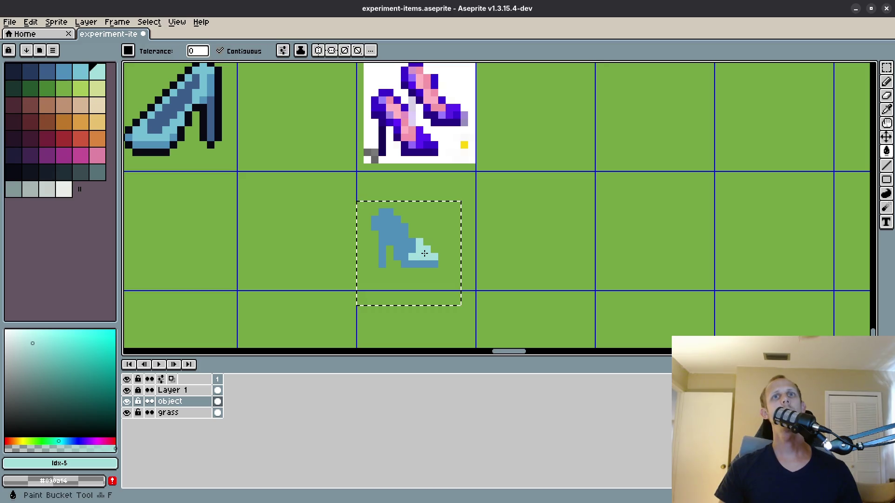
Try lighter and darker blues on the body, finally refilling it light blue.
alt+click(425, 248)
click(412, 245)
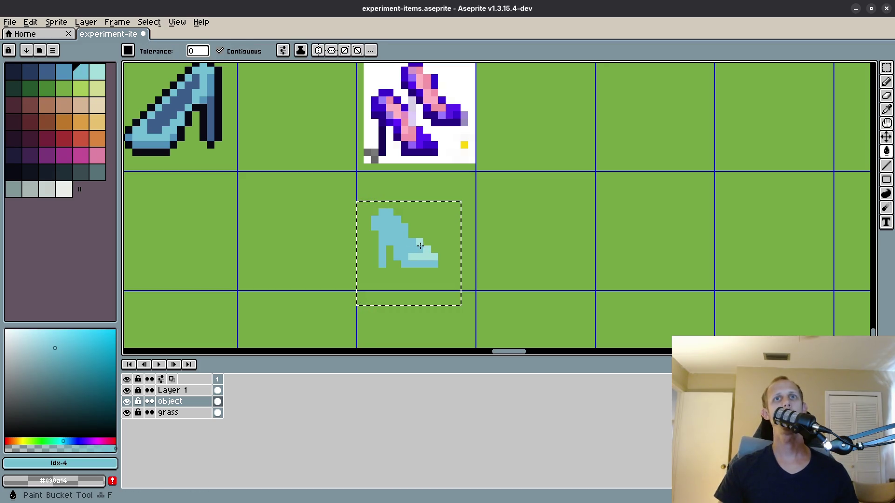
alt+click(426, 240)
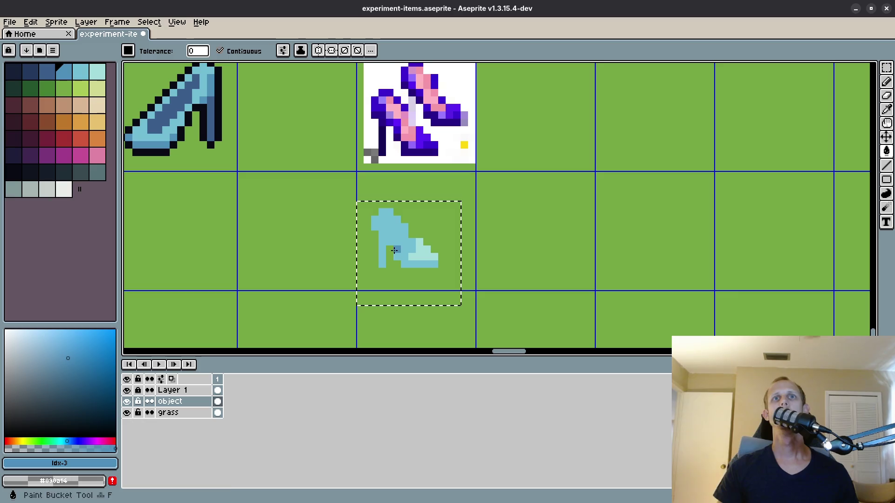
scroll(402, 258, up, 2)
click(403, 259)
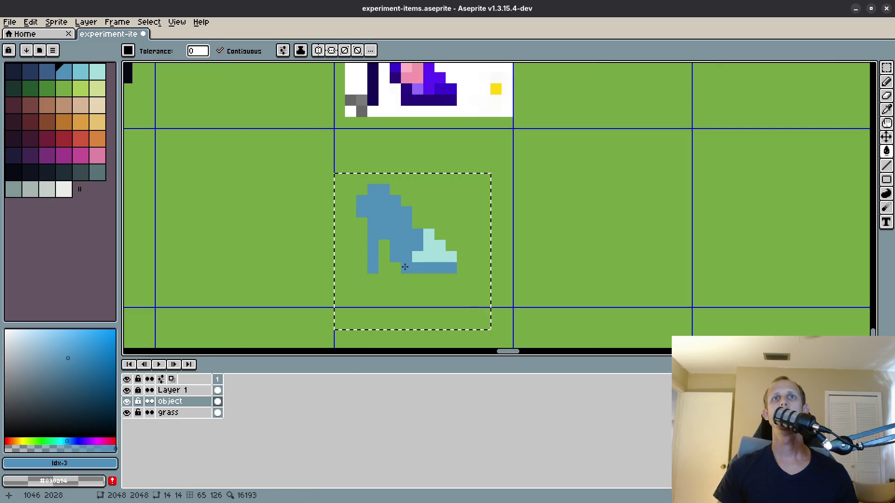
key(b)
key(f)
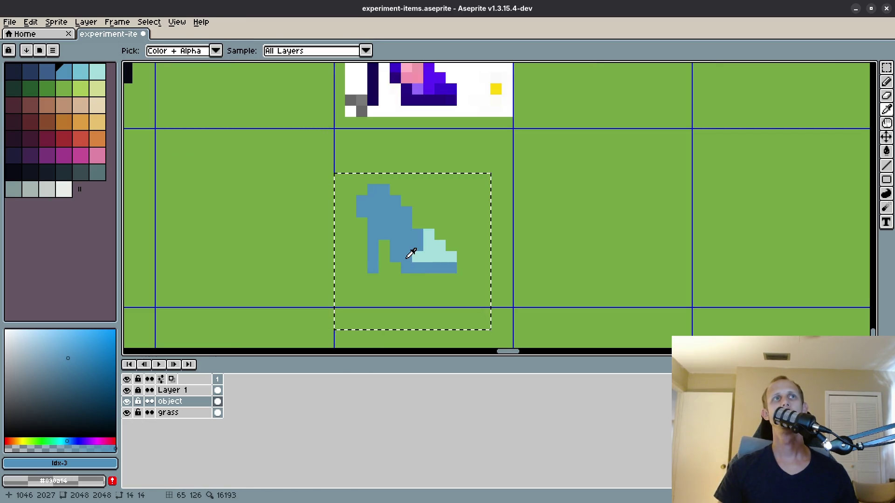
alt+click(407, 244)
click(407, 244)
Redraw the shoe's sole strip in darker blue and add a dark pixel above the heel.
key(b)
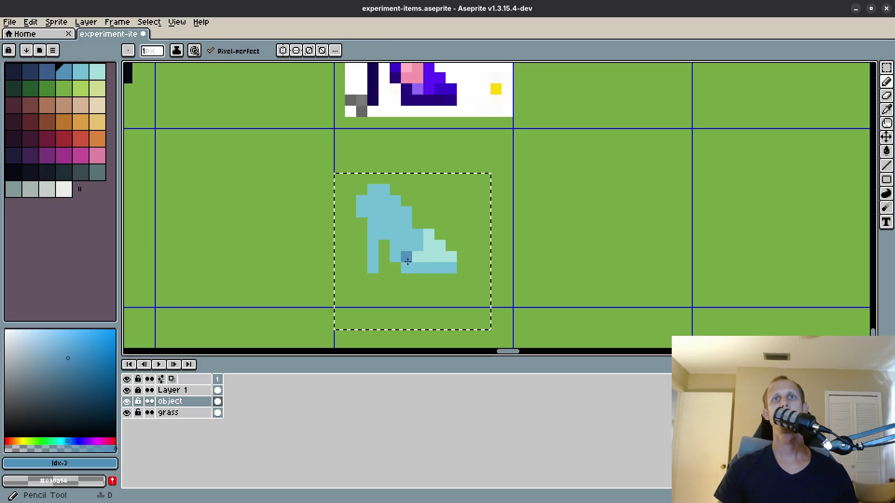
drag(406, 259, 449, 268)
click(409, 247)
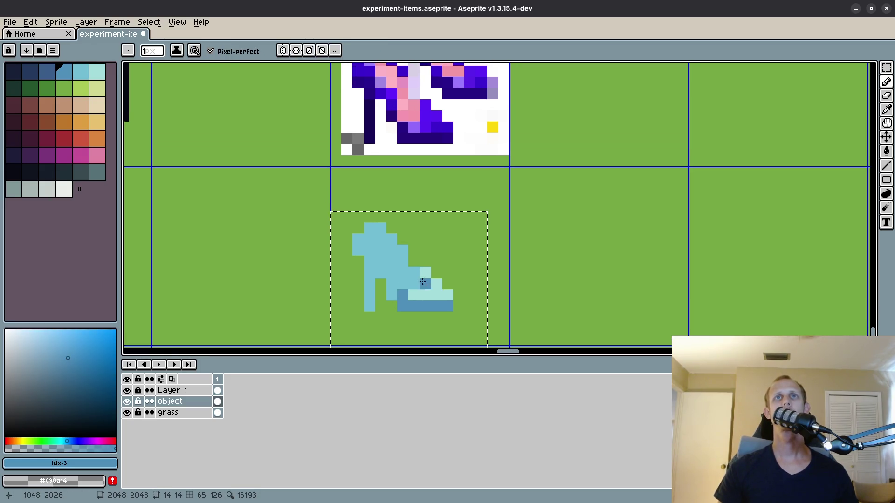
drag(410, 247, 422, 313)
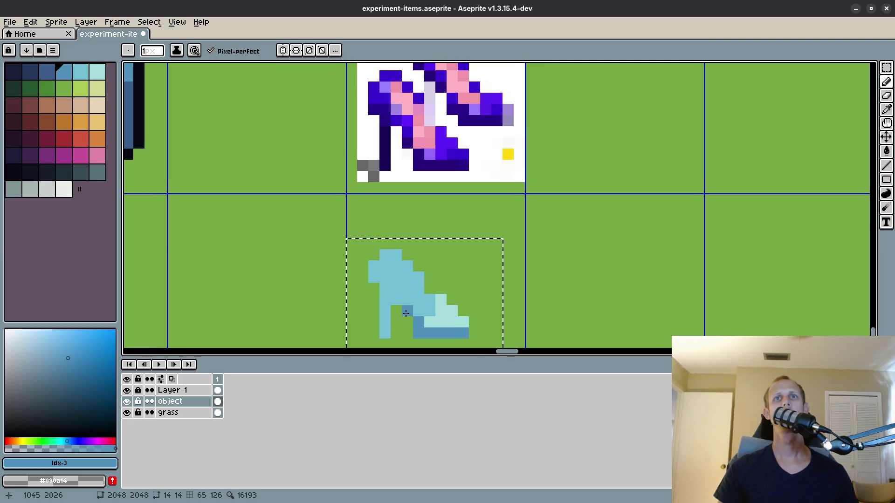
scroll(405, 314, down, 2)
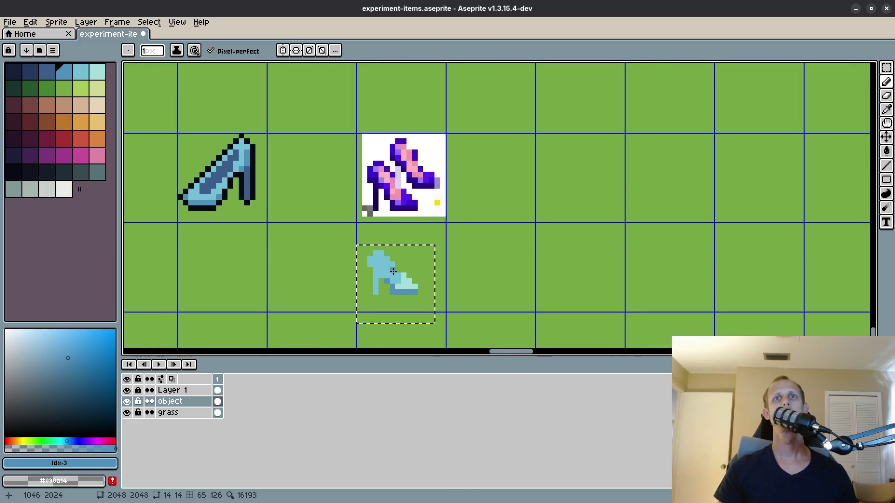
scroll(389, 325, up, 2)
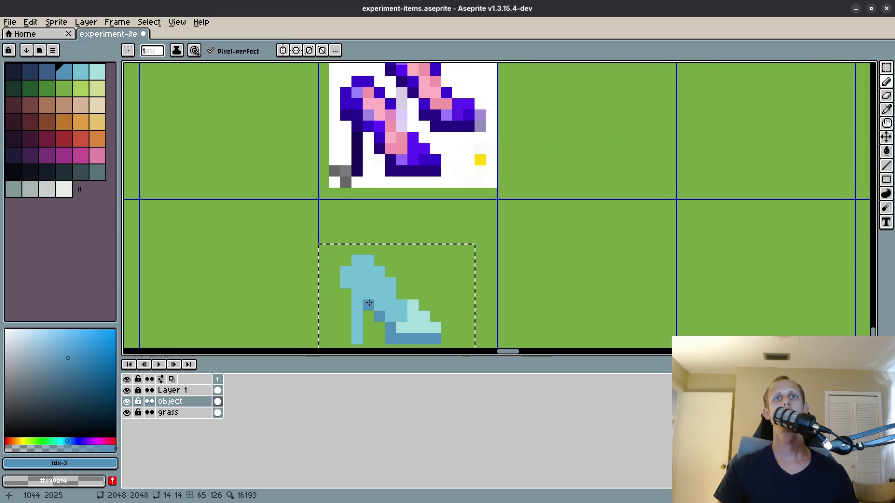
Draw a dark-blue line down the heel, with its top pixel in medium blue.
alt+click(368, 304)
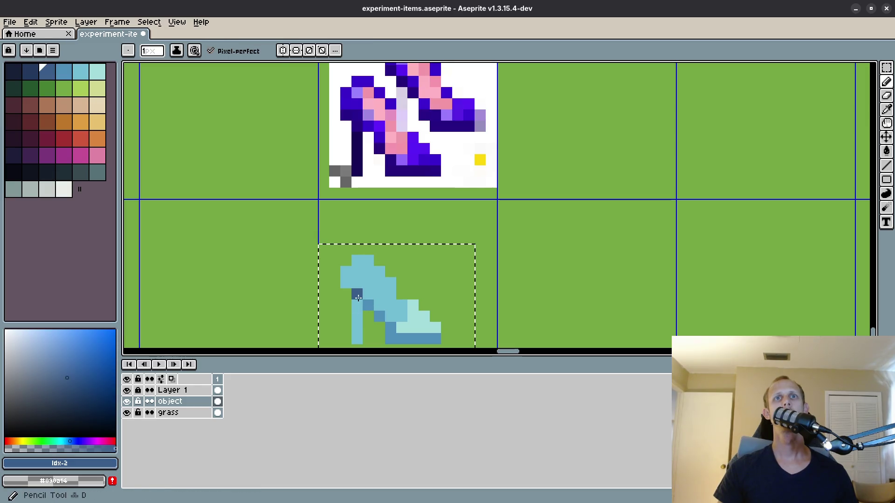
drag(357, 294, 356, 337)
alt+click(369, 305)
click(353, 291)
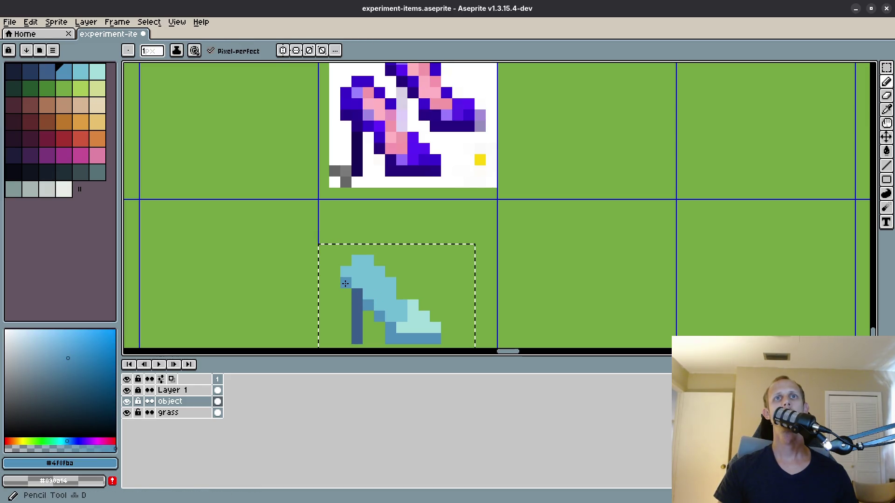
scroll(417, 311, down, 3)
scroll(418, 311, up, 4)
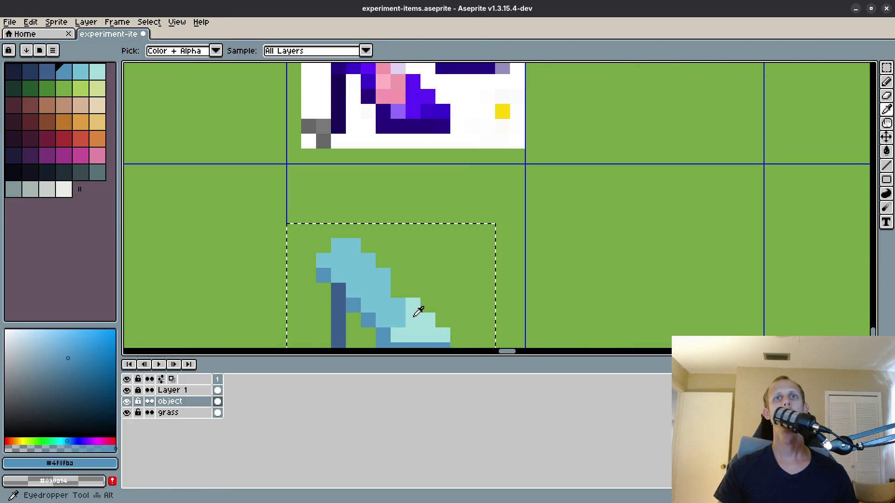
Sample the dark heel blue #3c5e8b and add two shading pixels on the lower shoe.
alt+click(385, 285)
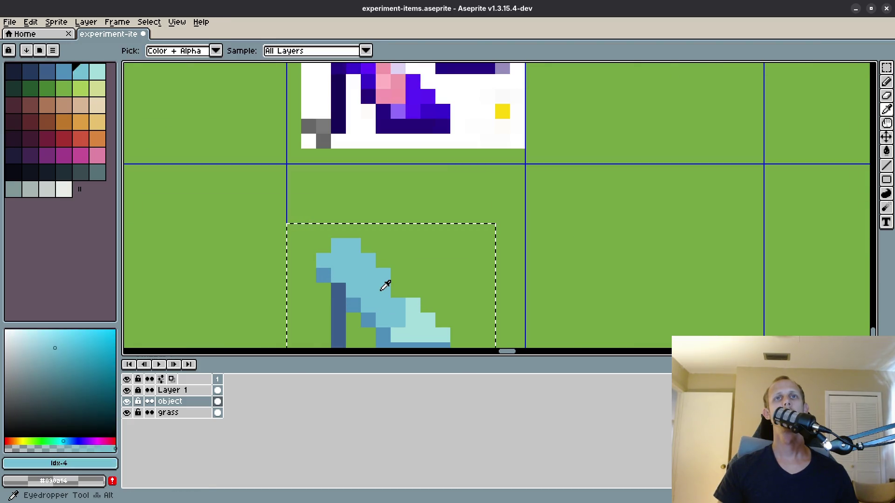
alt+click(365, 298)
alt+click(342, 301)
scroll(371, 269, down, 2)
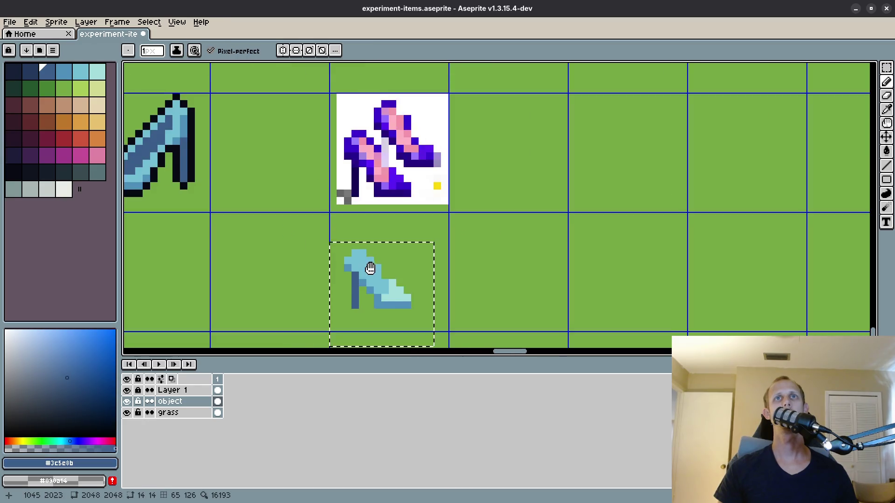
drag(370, 269, 365, 293)
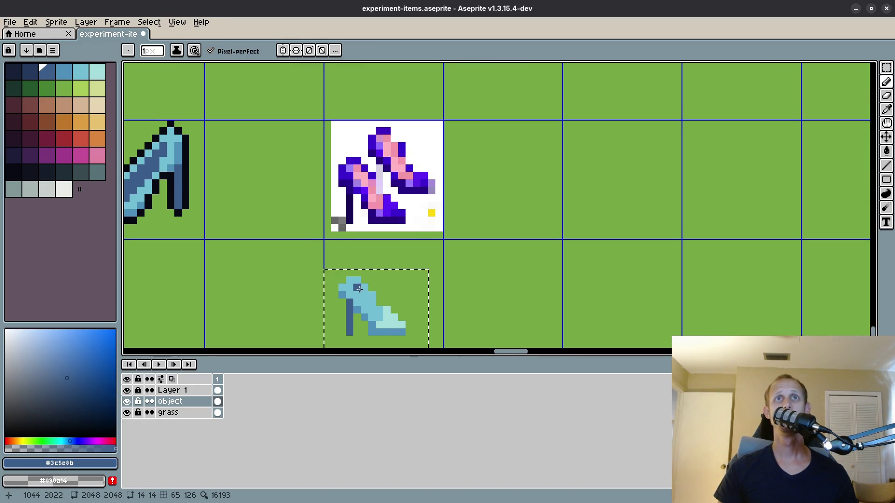
click(358, 294)
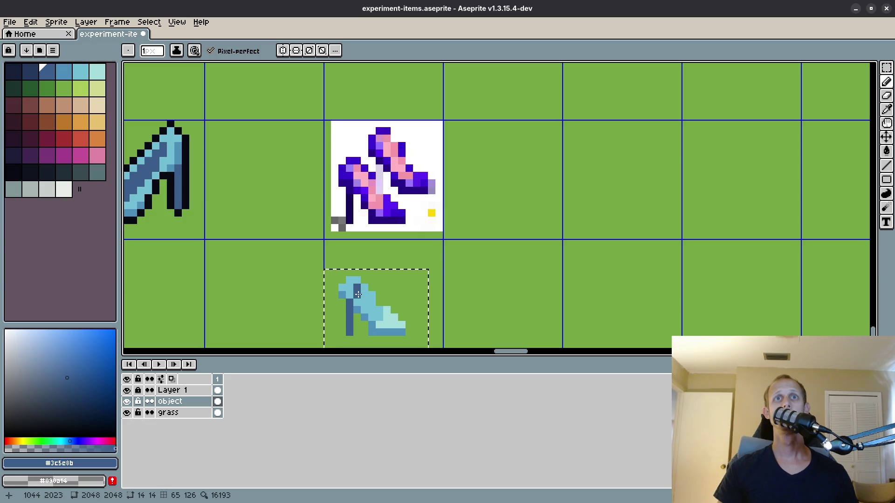
click(363, 295)
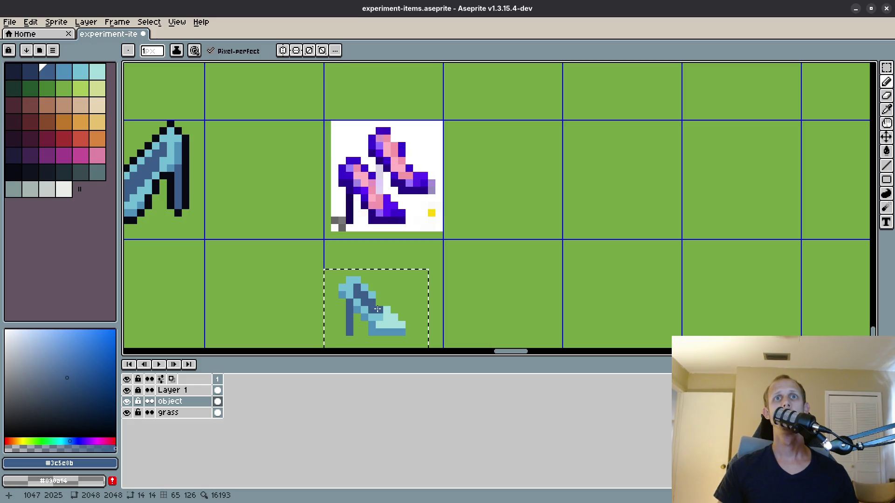
scroll(397, 313, down, 3)
Select the lower shoe and outline it in the darkest swatch, near-black #090a14.
key(m)
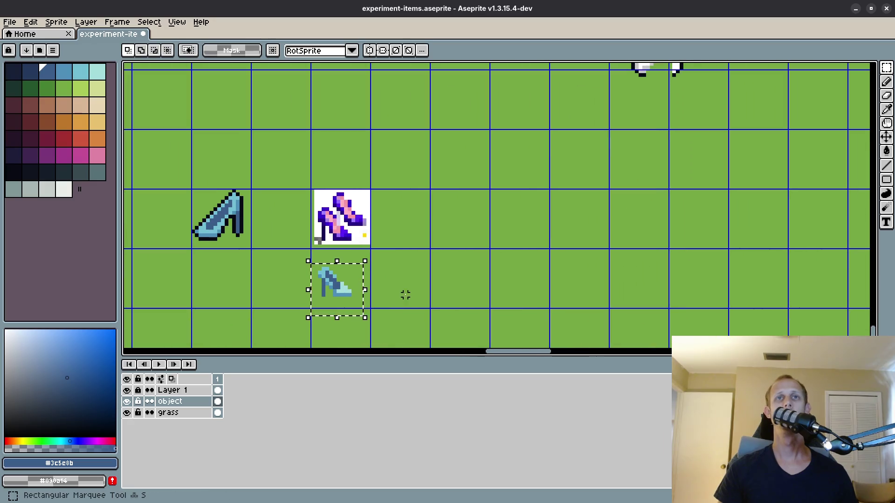
scroll(403, 294, up, 1)
drag(293, 248, 368, 312)
click(14, 171)
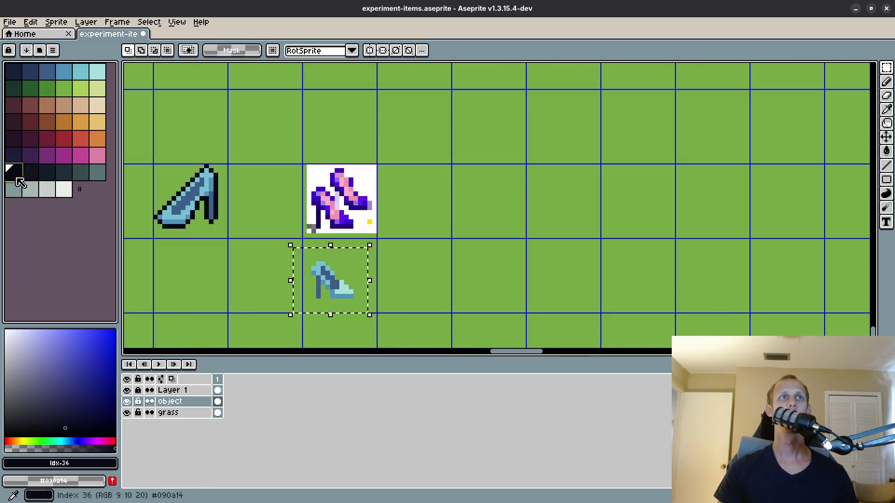
key(shift+o)
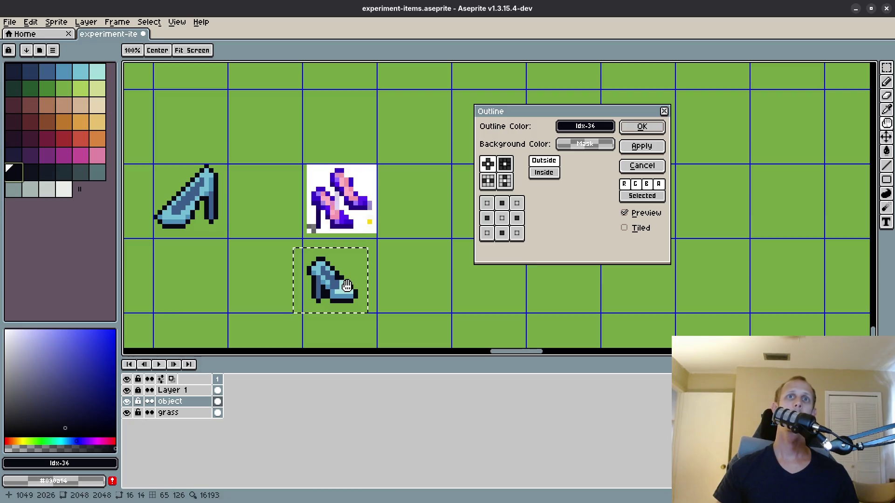
click(642, 127)
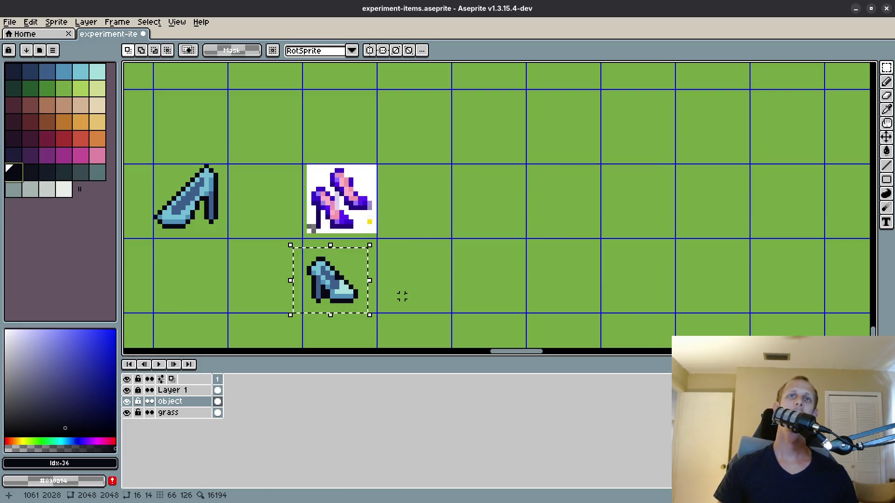
scroll(366, 300, up, 3)
scroll(325, 299, up, 1)
scroll(348, 268, down, 1)
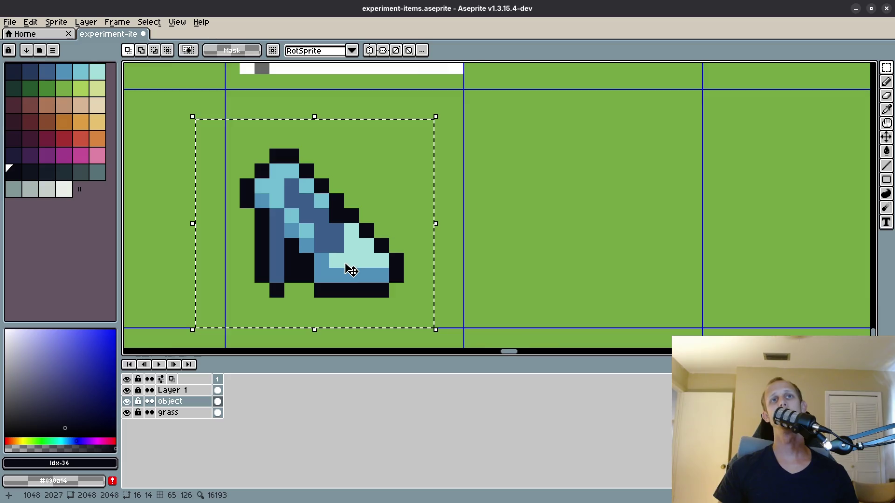
scroll(348, 267, up, 1)
Touch up the shoe with one dark-blue #3c5e8b pixel and one mid-blue #4f8fba pixel.
key(alt)
alt+click(322, 262)
scroll(457, 256, down, 3)
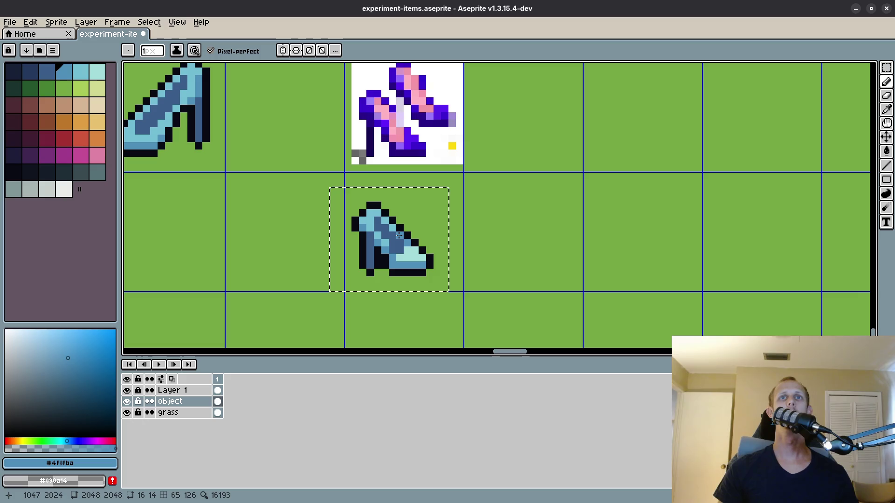
alt+click(400, 237)
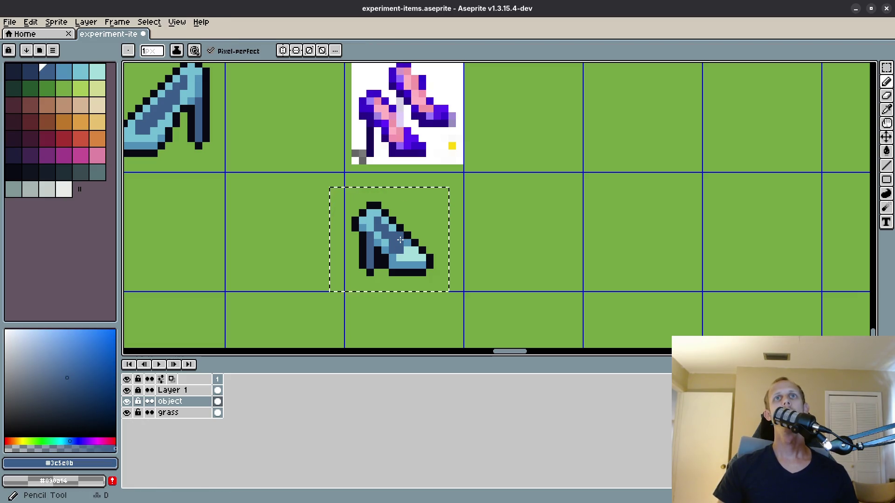
click(409, 247)
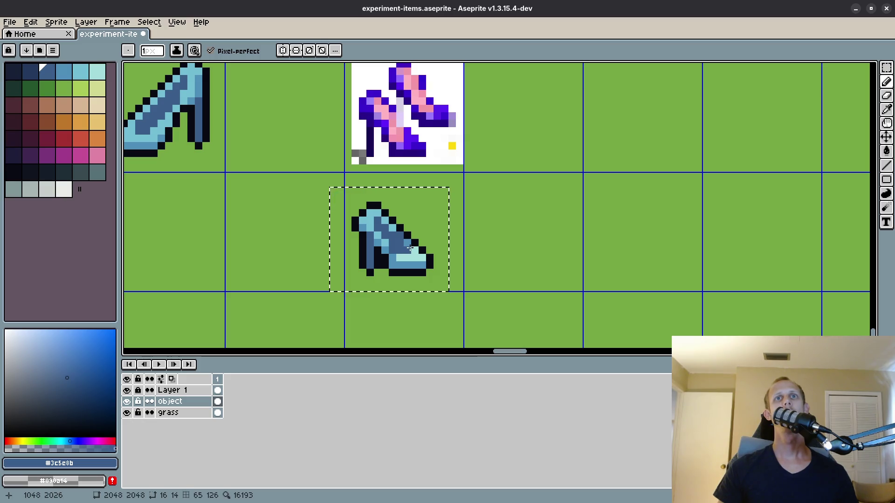
alt+click(405, 264)
click(430, 236)
Clear the selection, then reselect the lower shoe.
key(m)
key(ctrl+d)
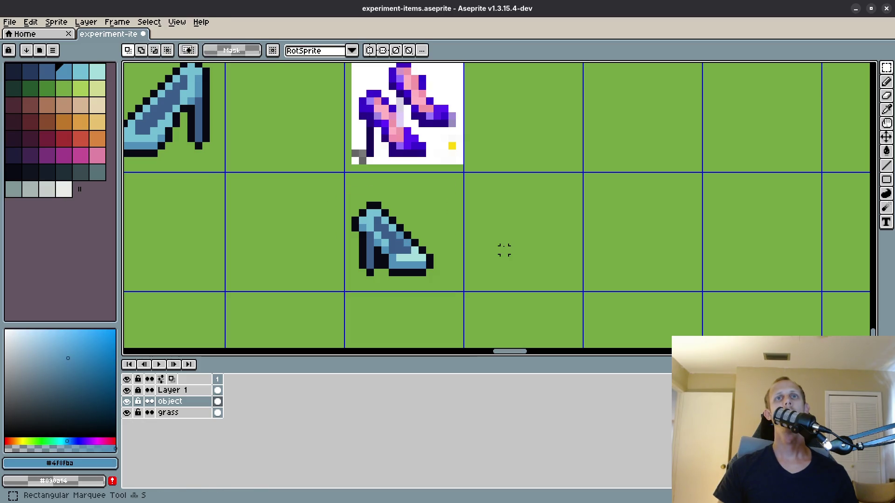
scroll(503, 249, down, 1)
key(ctrl+shift+d)
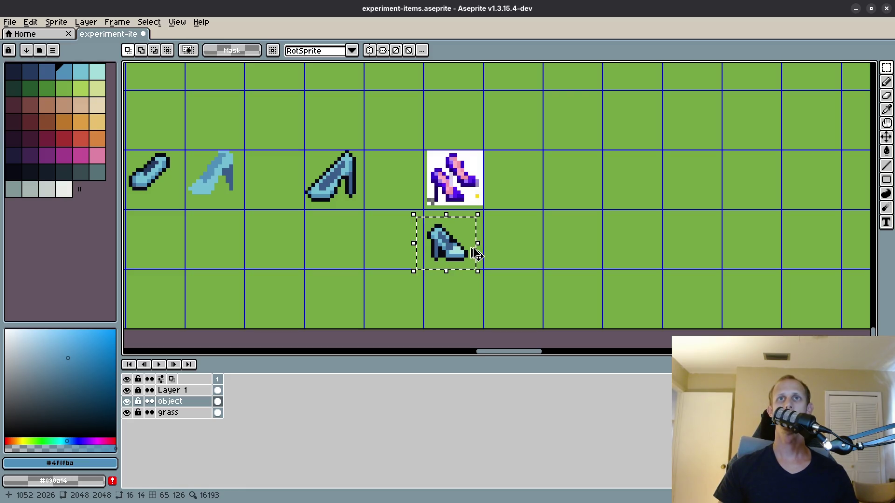
scroll(476, 254, up, 1)
scroll(439, 235, up, 2)
scroll(456, 259, down, 3)
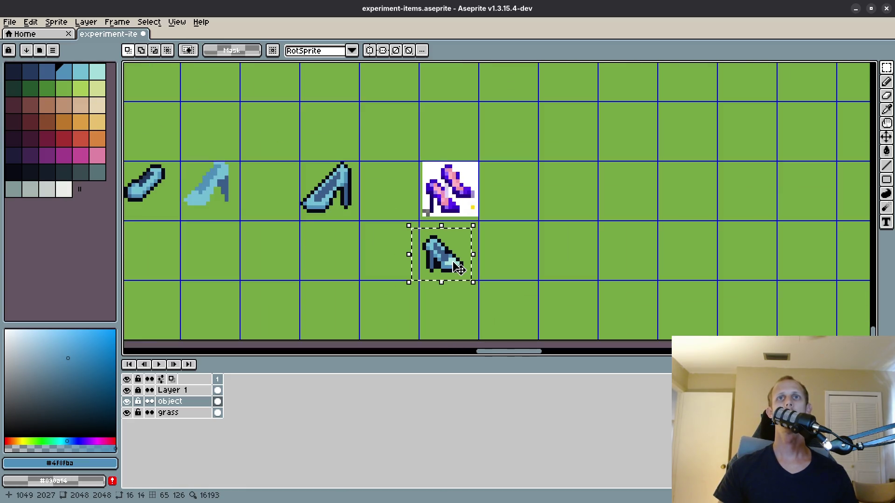
scroll(458, 268, up, 2)
Sample the dark navy outline colour and clear the selection around the shoe.
key(b)
alt+click(433, 235)
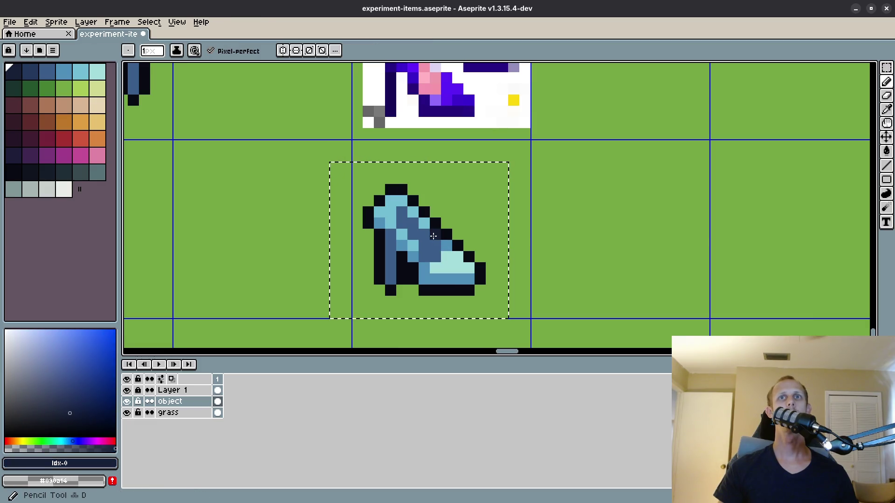
alt+click(433, 236)
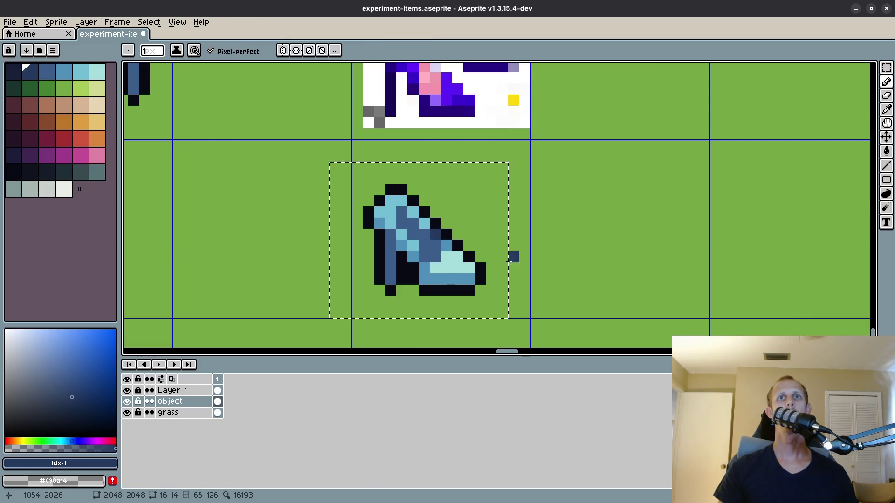
scroll(510, 261, down, 2)
scroll(536, 270, up, 2)
key(m)
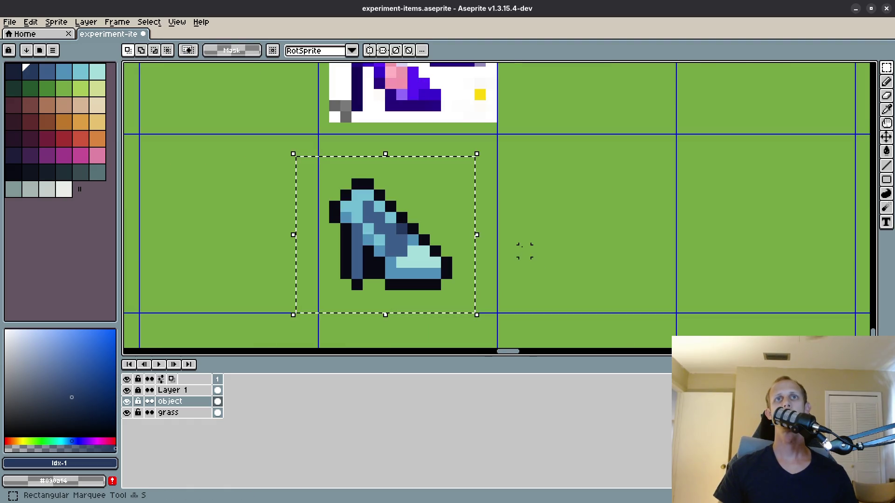
key(ctrl+d)
scroll(431, 256, down, 2)
scroll(437, 264, up, 2)
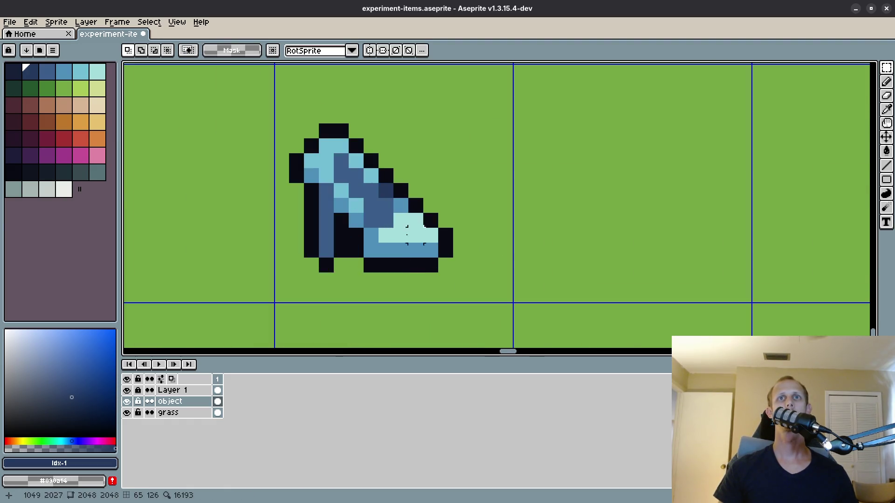
Save the item sheet as experiment-items.aseprite.
key(i)
scroll(399, 228, down, 1)
key(m)
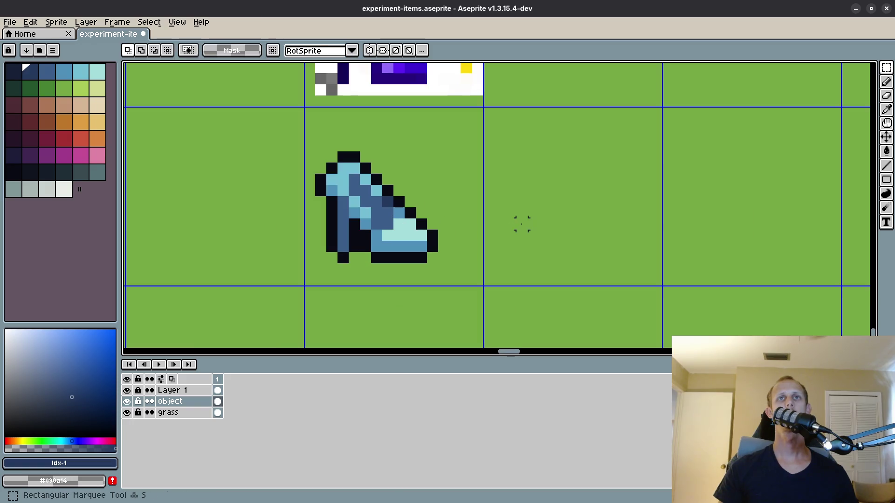
key(ctrl+s)
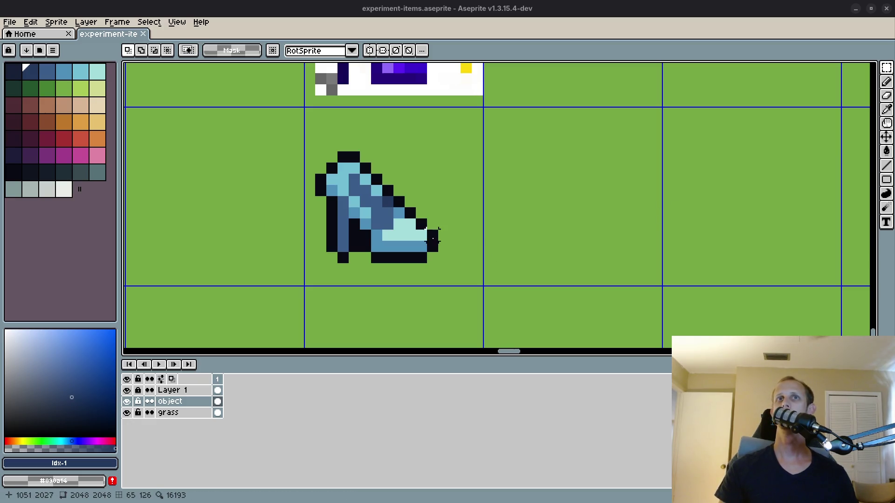
Shift the outlined shoe left and place a horizontally flipped copy beneath the purple-shoe reference.
drag(388, 213, 500, 218)
scroll(611, 217, down, 4)
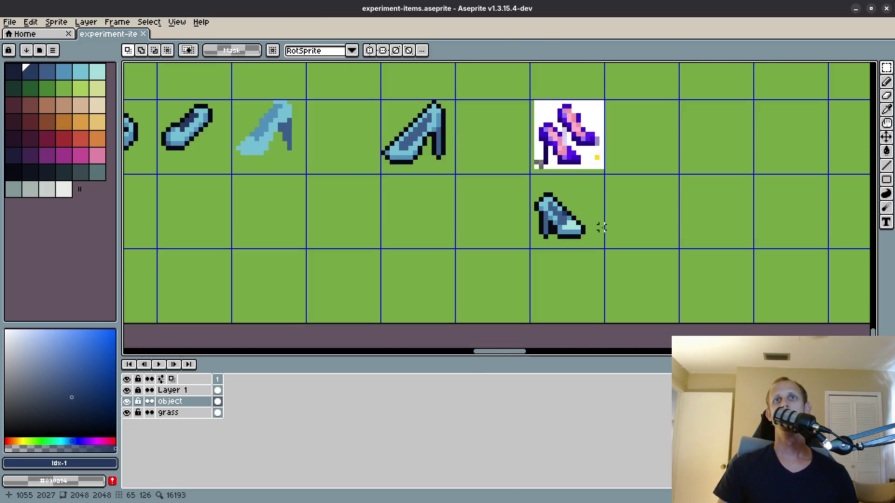
mouse_move(550, 192)
mouse_down()
mouse_move(615, 256)
mouse_move(536, 247)
mouse_up()
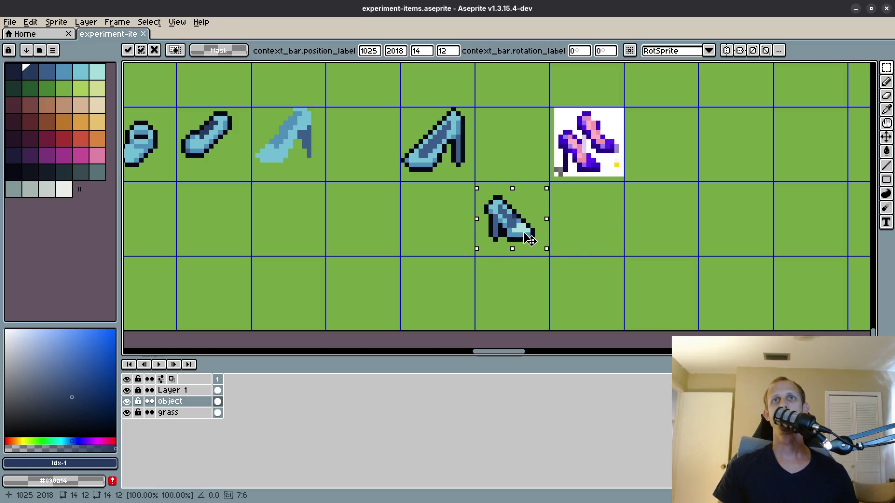
click(632, 250)
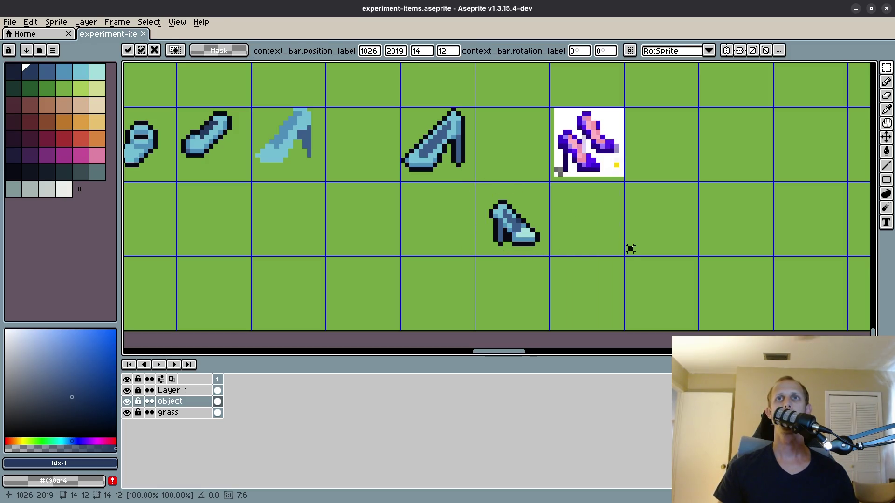
mouse_move(472, 174)
mouse_down()
mouse_move(551, 254)
mouse_move(444, 239)
mouse_move(515, 238)
mouse_up()
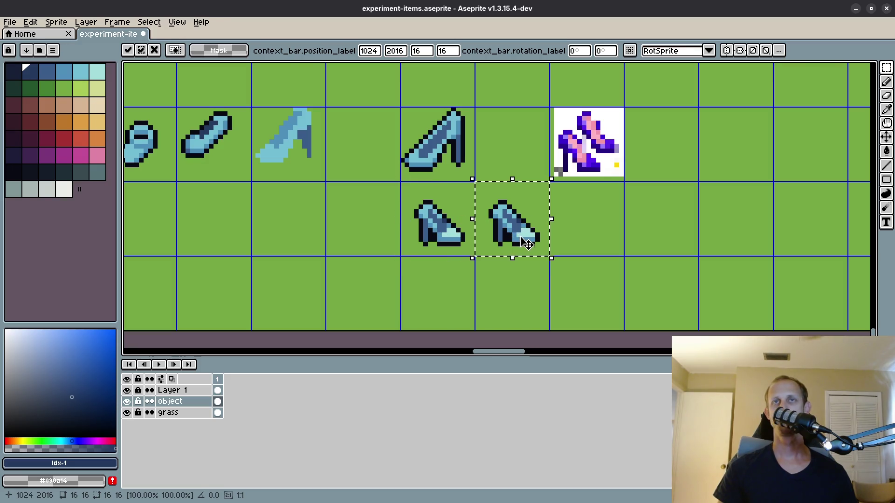
shift+drag(472, 218, 633, 241)
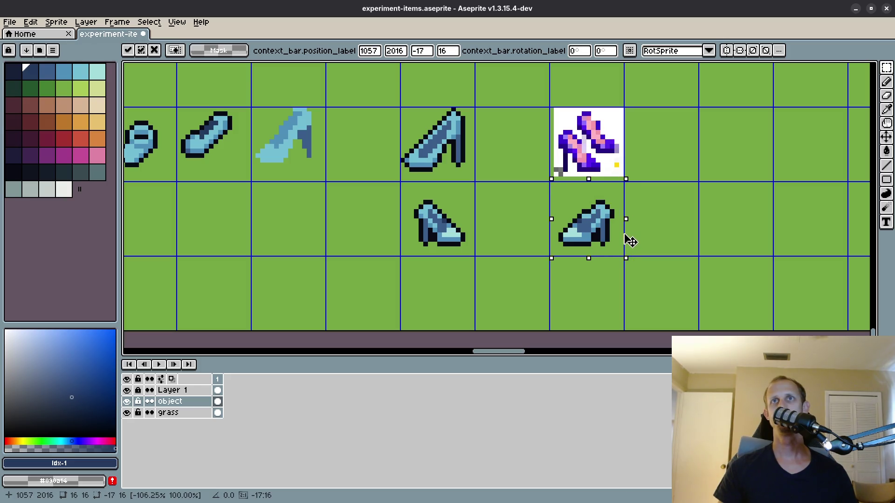